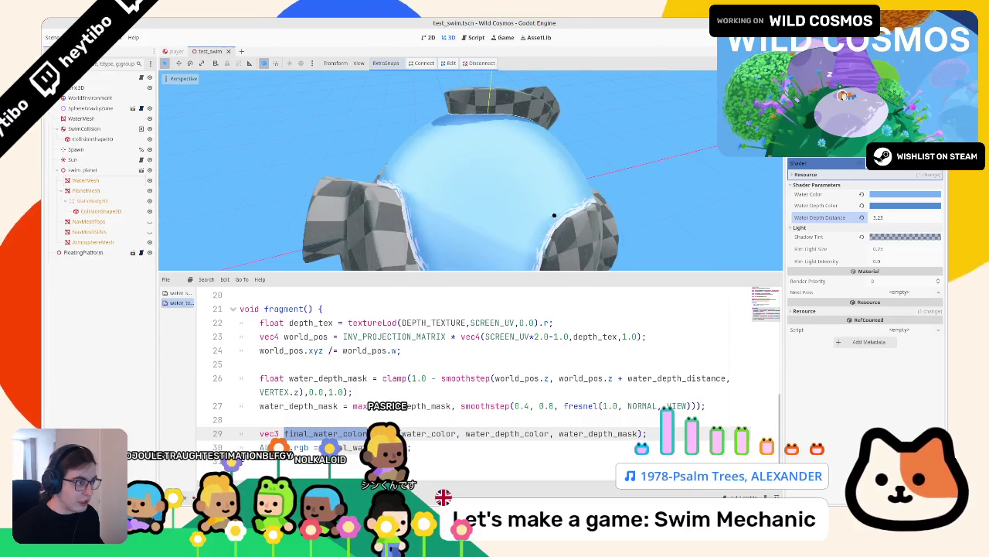
Add line 28: vec3 screen_color = texture(SCREEN_TEXTURE, SCREEN_UV).rgb;
click(505, 434)
click(362, 417)
text(vec3)
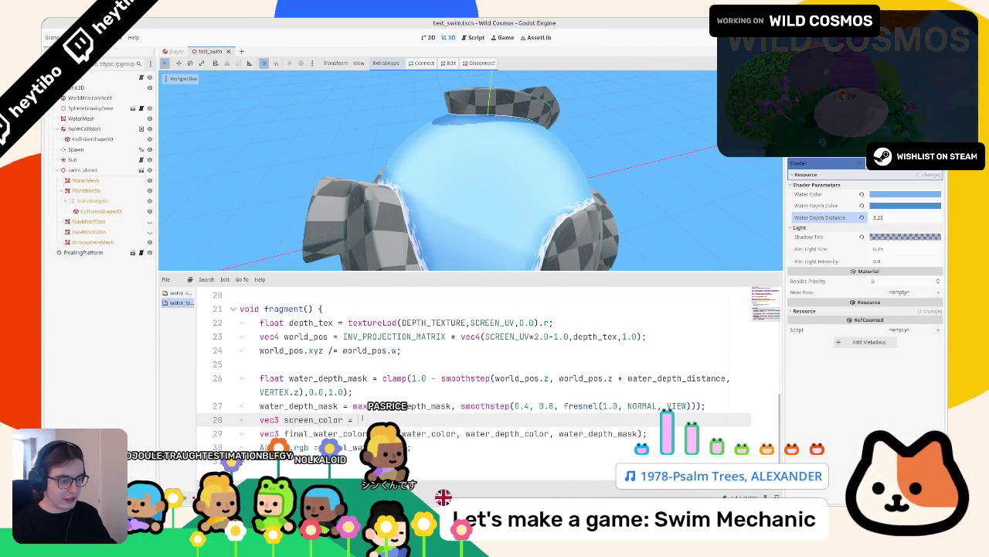
text(screen)
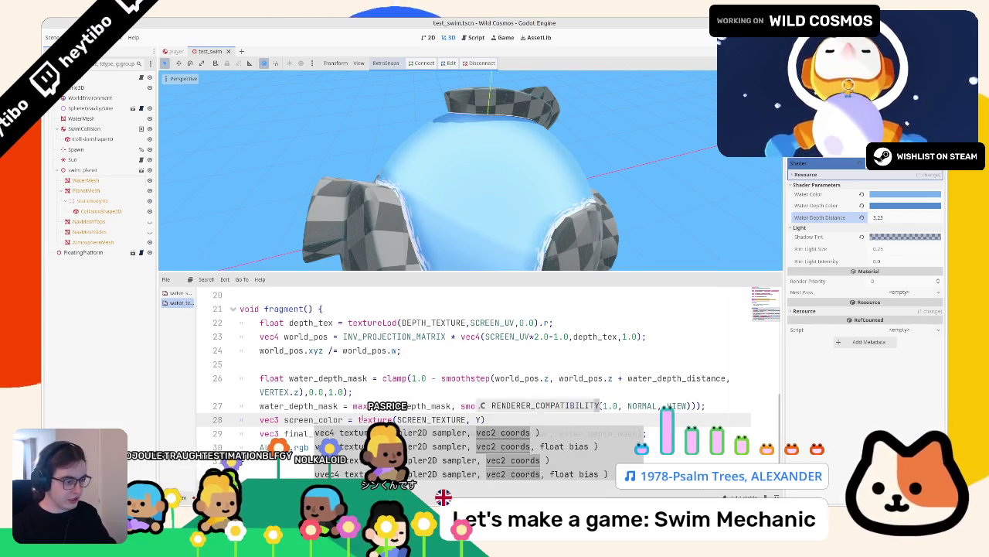
text(UV)
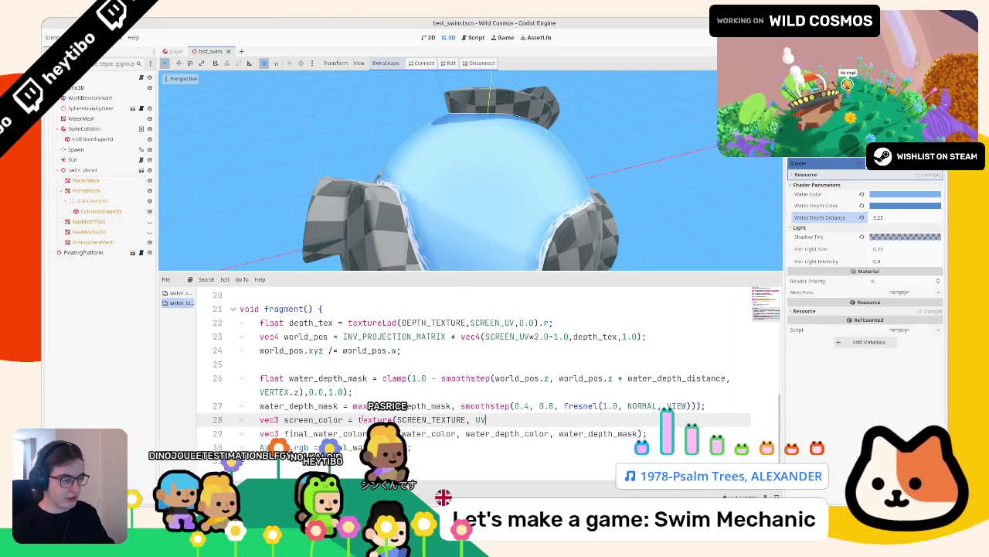
key(BackSpace)
key(BackSpace)
text(SC)
key(Down)
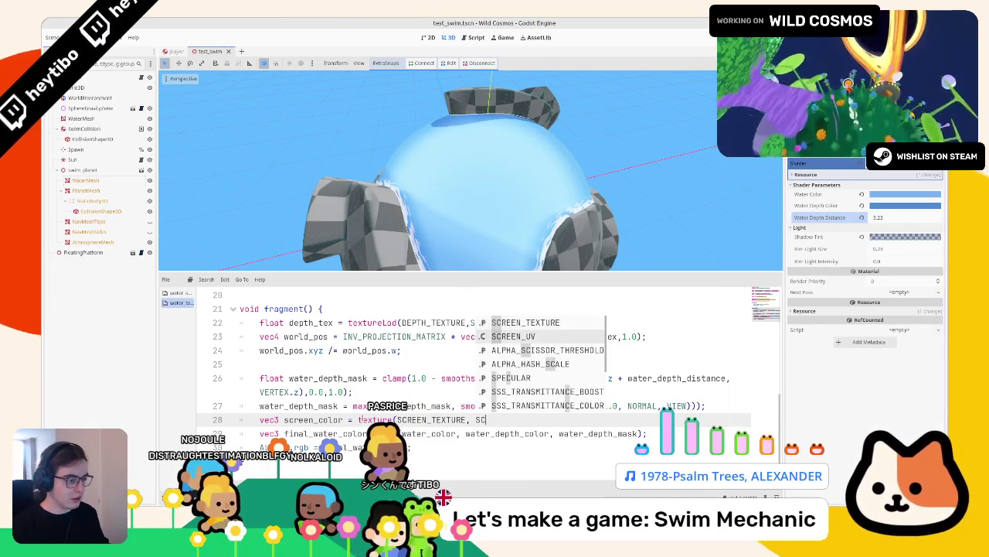
key(Return)
text().rgb;)
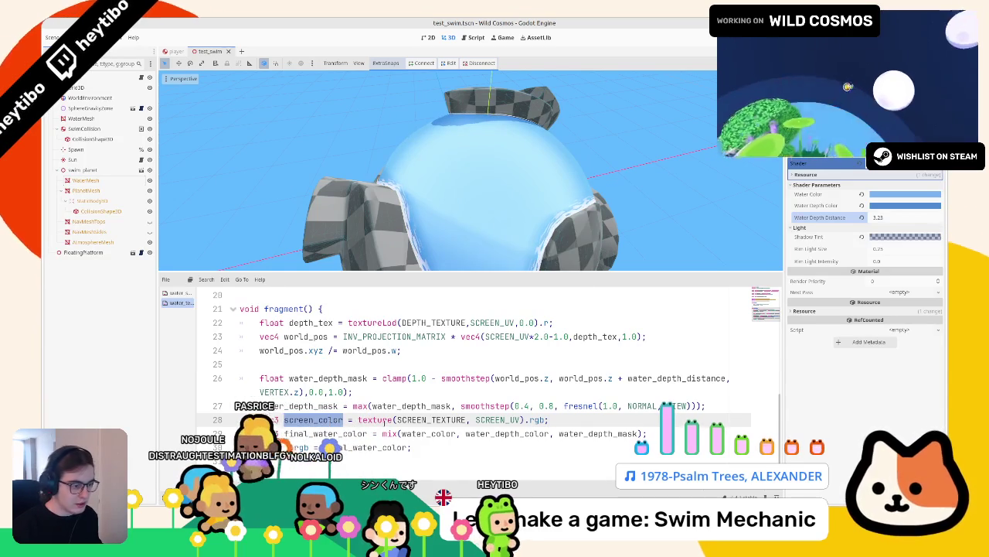
Use screen_color in place of water_depth_color in the mix call, show AtmosphereMesh, and run the game
double_click(496, 434)
text(screen_color)
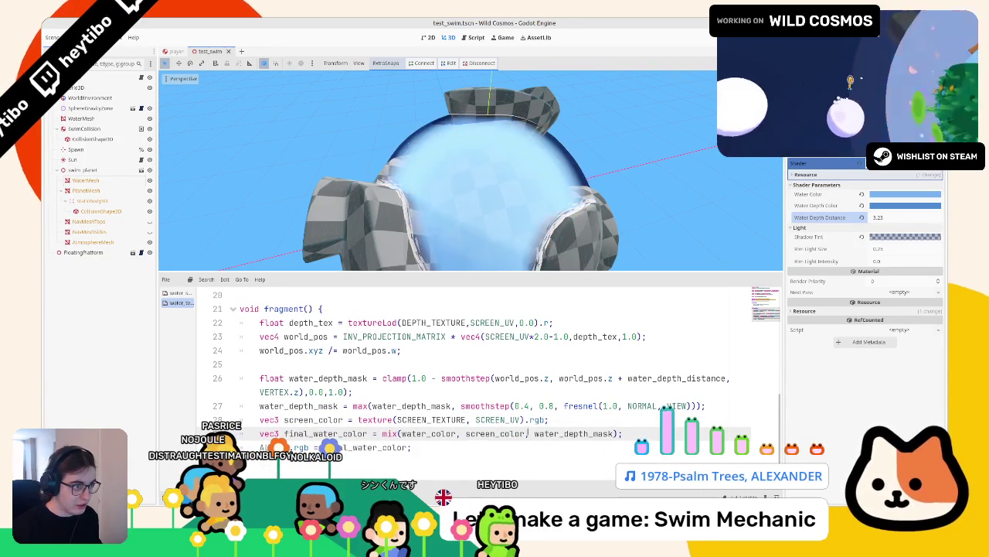
drag(501, 249, 414, 181)
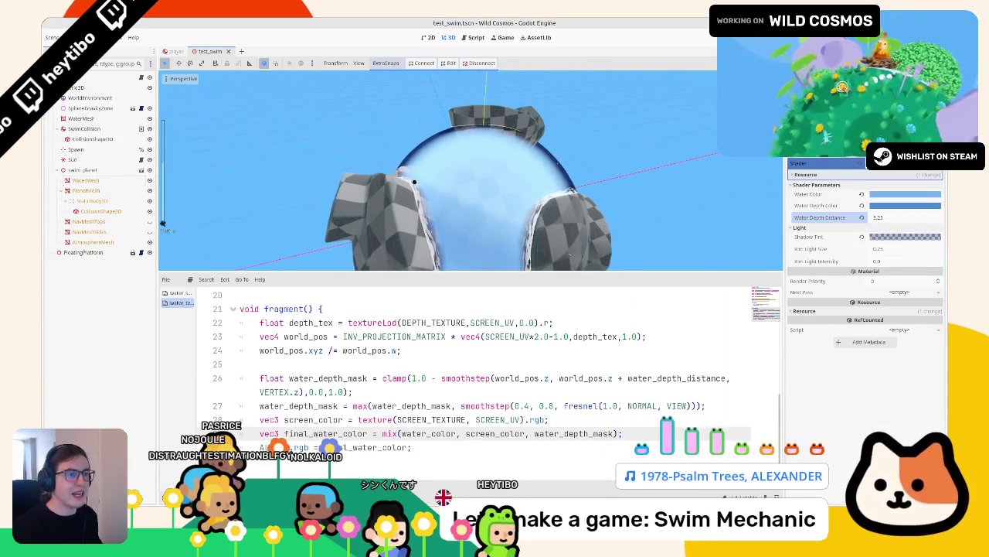
click(149, 242)
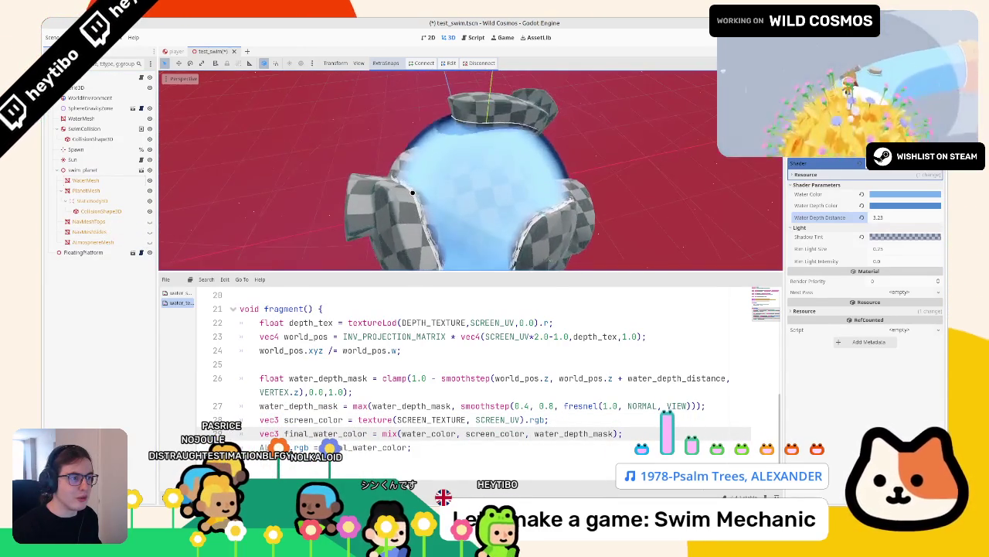
key(F6)
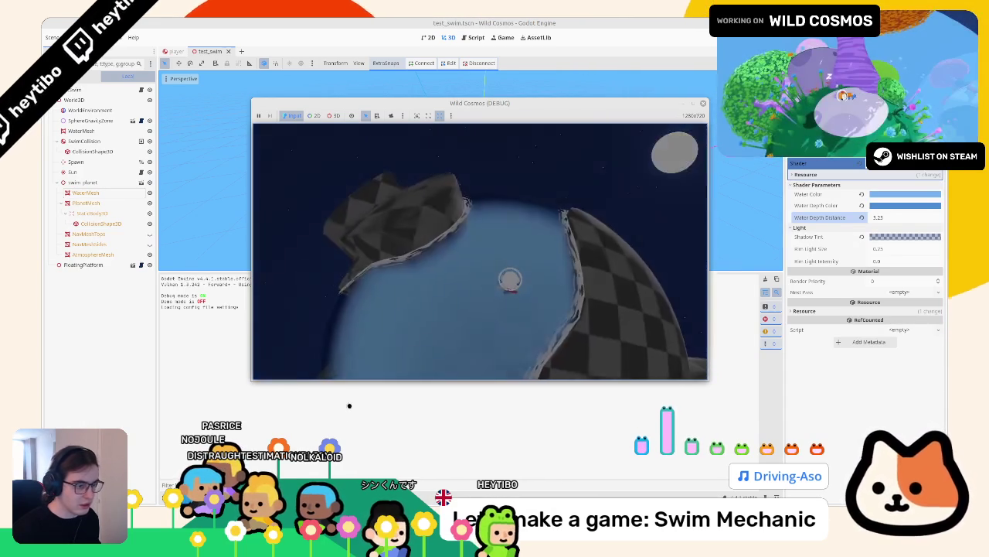
Stop the test game with F8 after play-testing the water
key(F8)
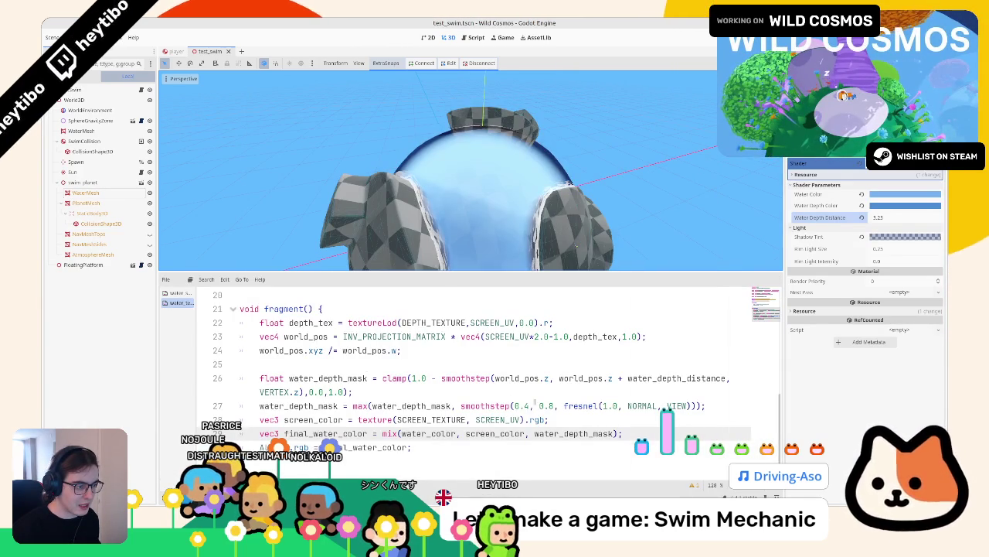
Change line 27's smoothstep range to 0.0–1.0, keeping Water Depth Distance unchanged
click(531, 405)
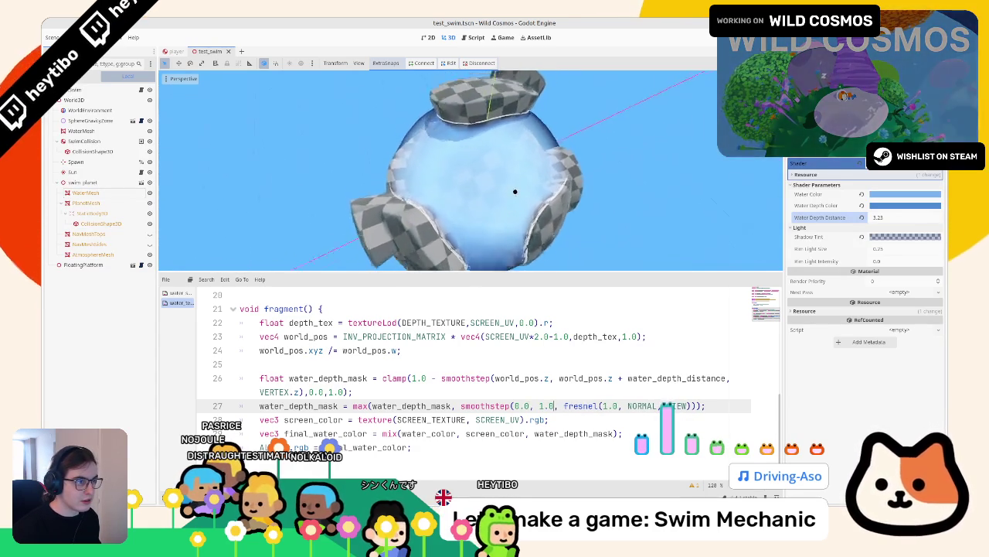
click(896, 217)
text(2.36)
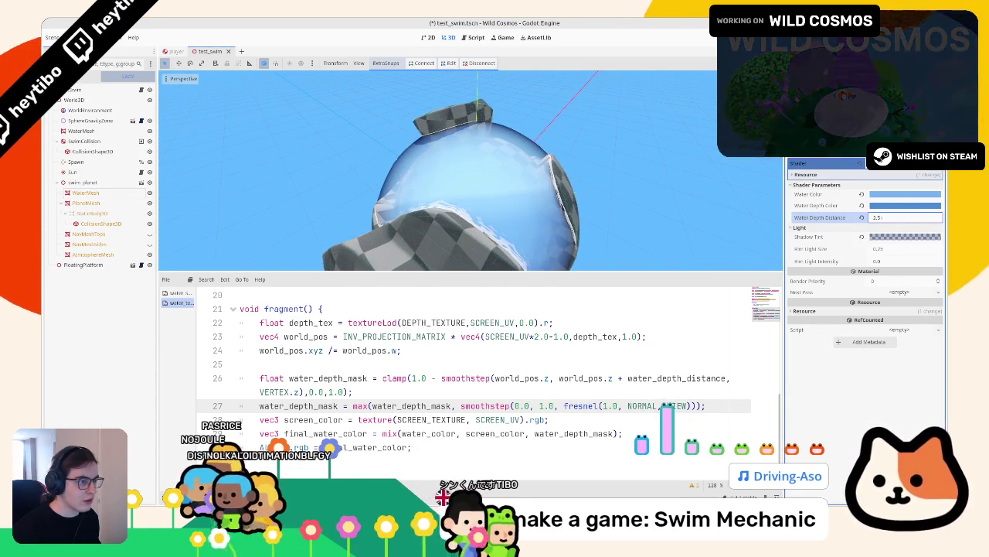
key(ctrl+z)
Raise Water Color's saturation in its color picker, leaving Water Depth Color as is
click(877, 194)
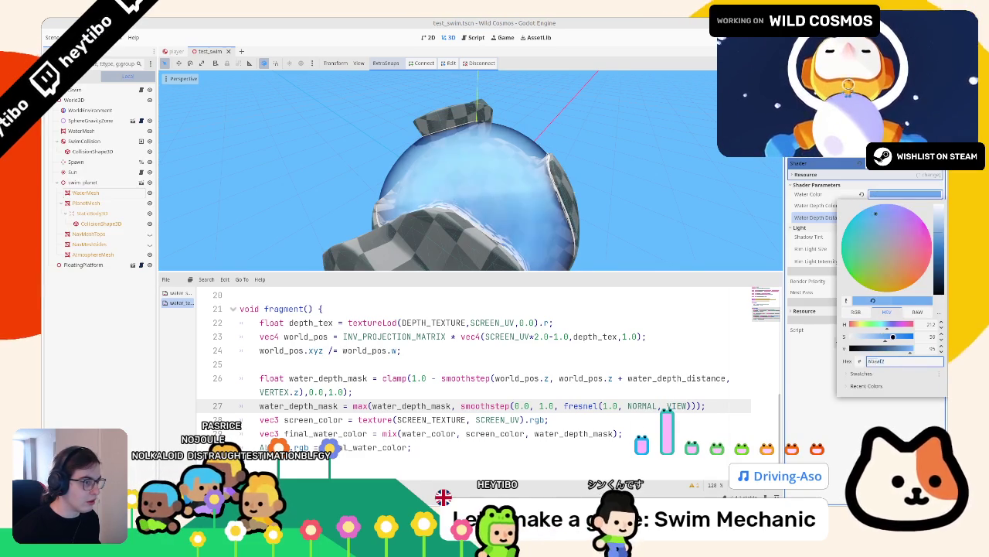
drag(893, 337, 898, 337)
click(706, 160)
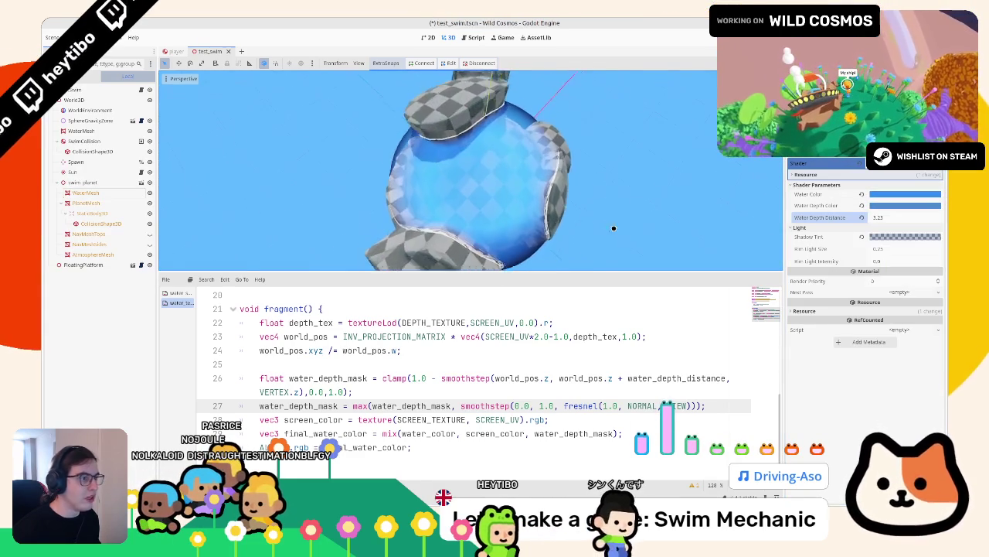
click(894, 206)
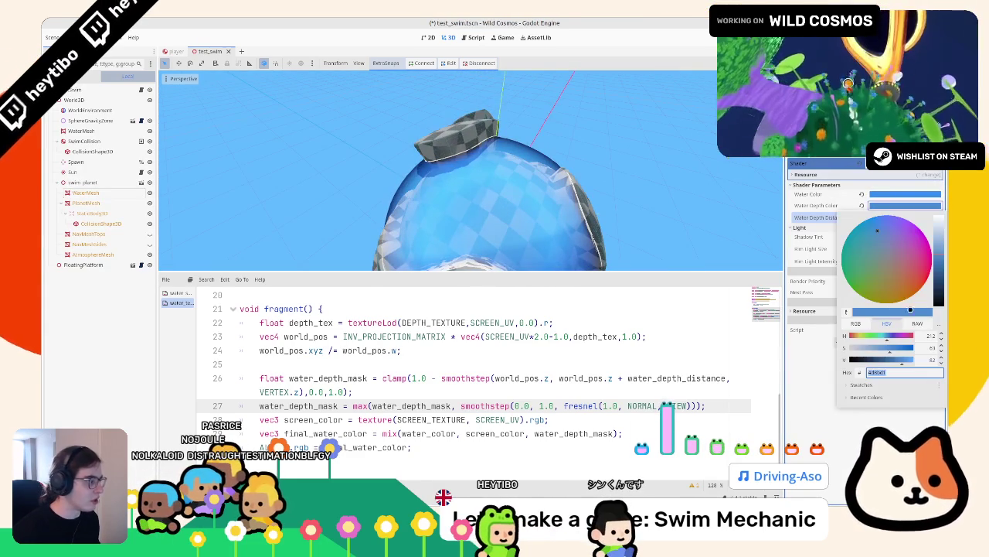
click(576, 389)
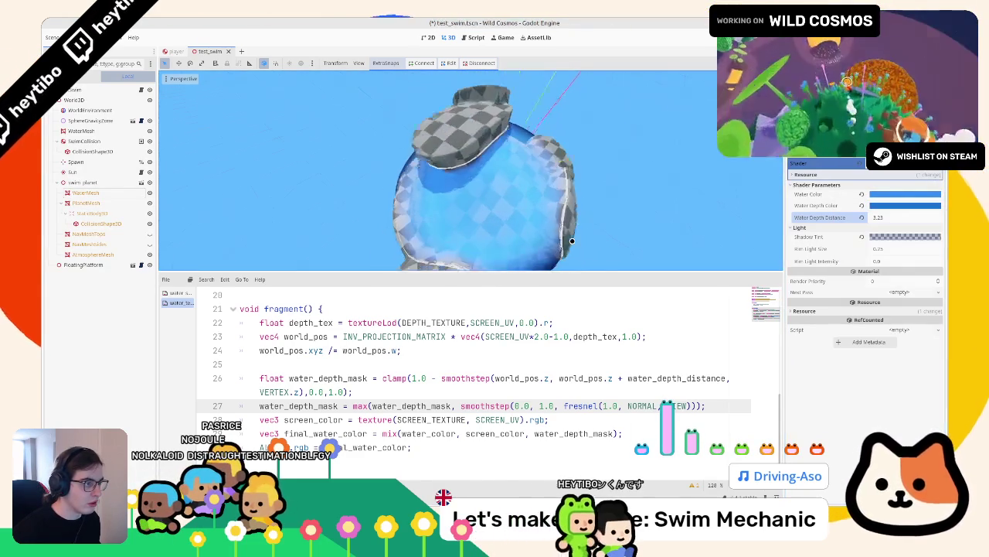
click(527, 433)
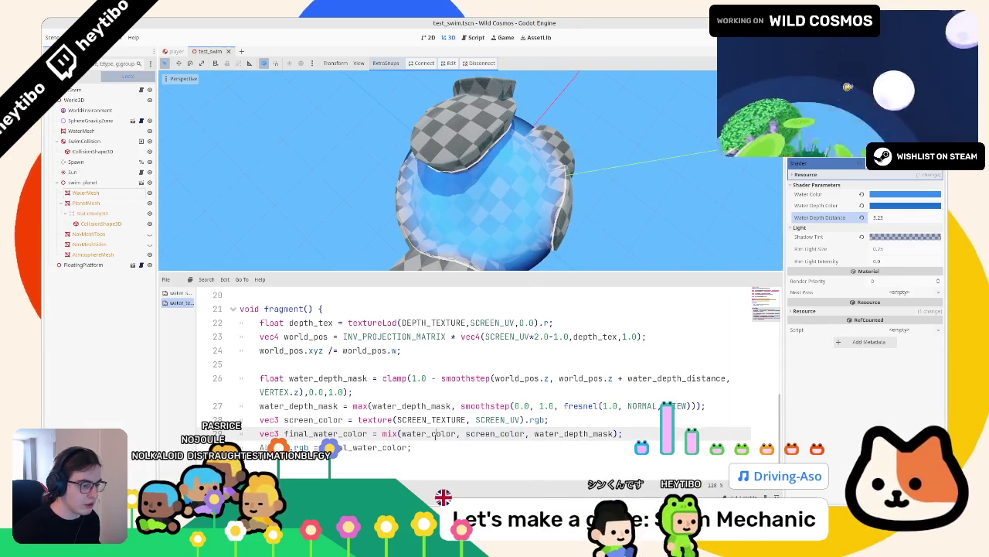
Change mix's second argument to screen_color * water_depth_color and save the shader
text(* water_color)
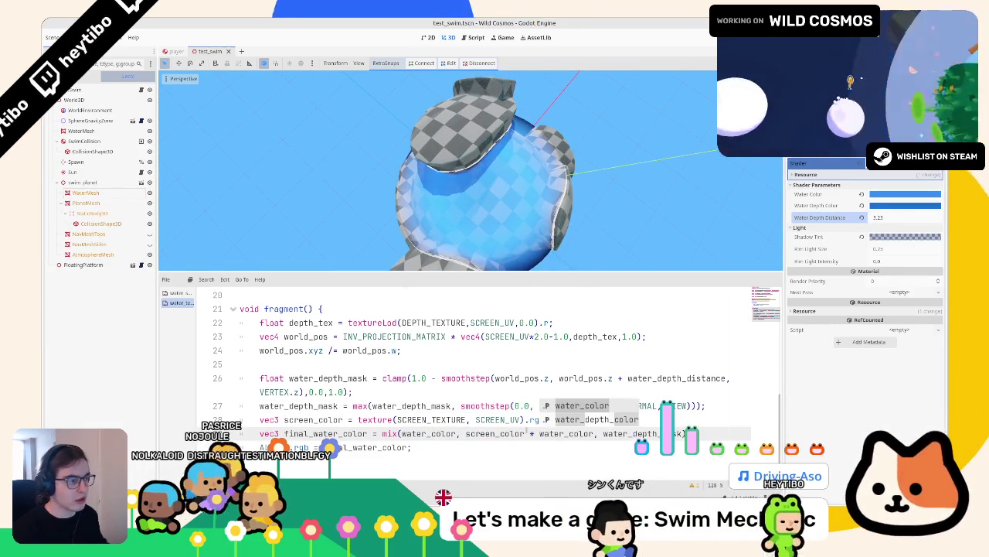
drag(447, 212, 403, 132)
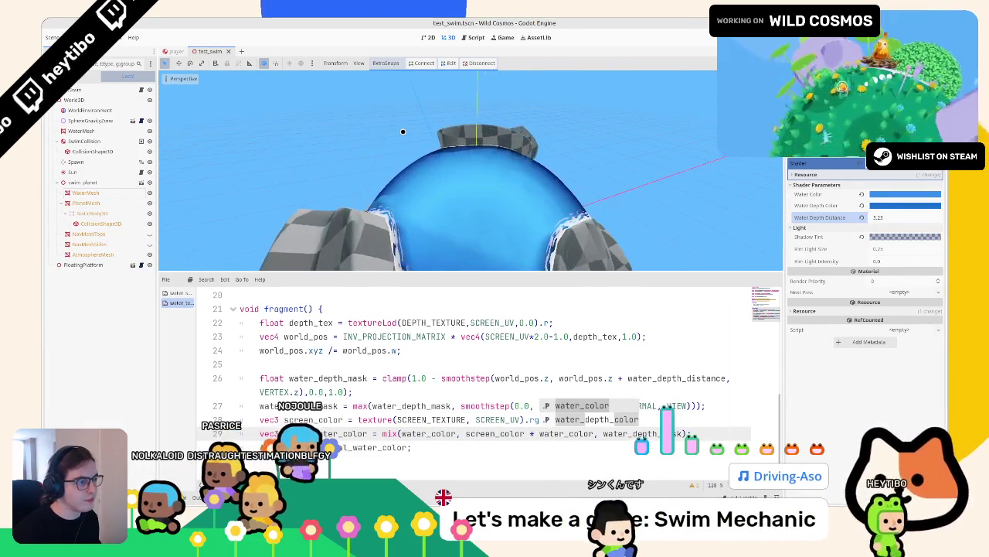
key(ctrl+BackSpace)
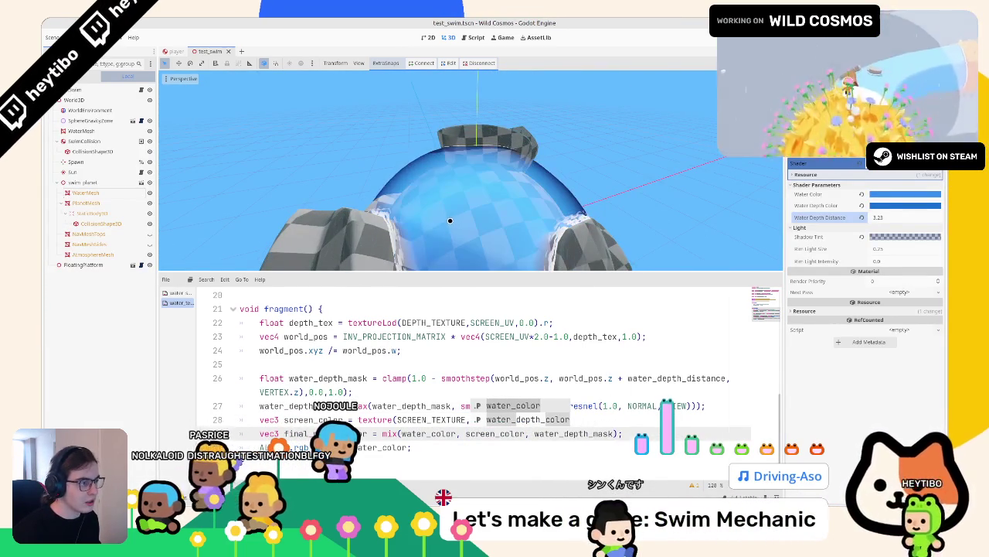
text(* water_color)
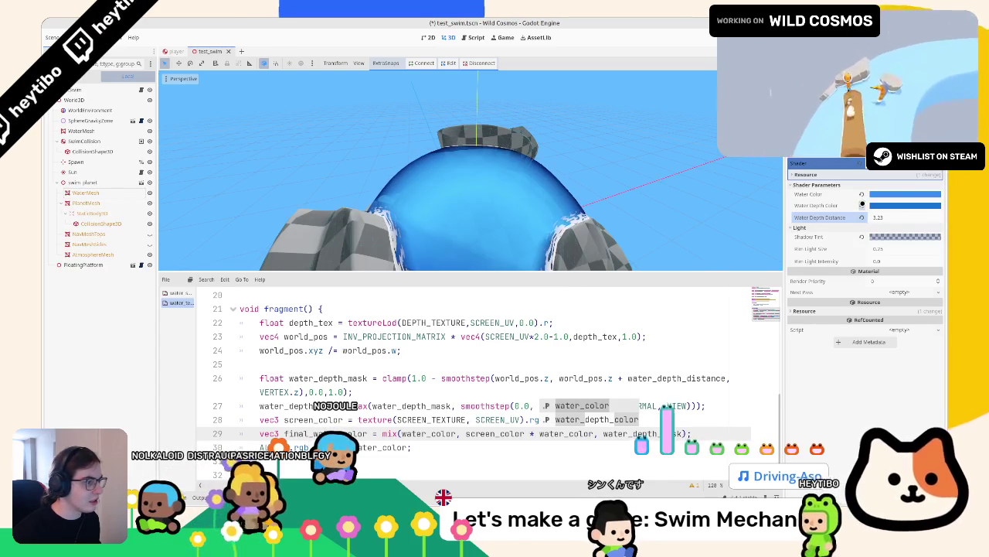
key(Right)
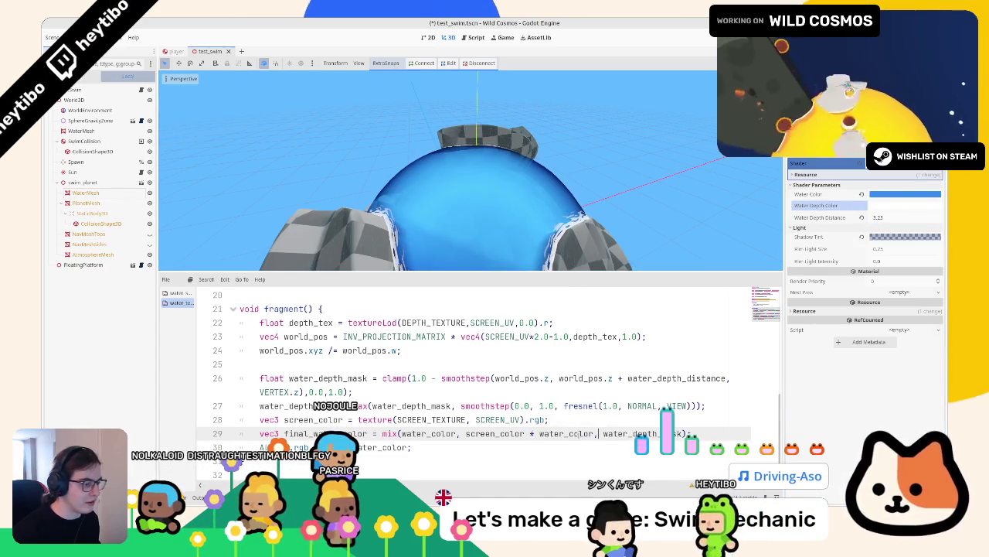
key(Left)
key(BackSpace)
key(BackSpace)
key(BackSpace)
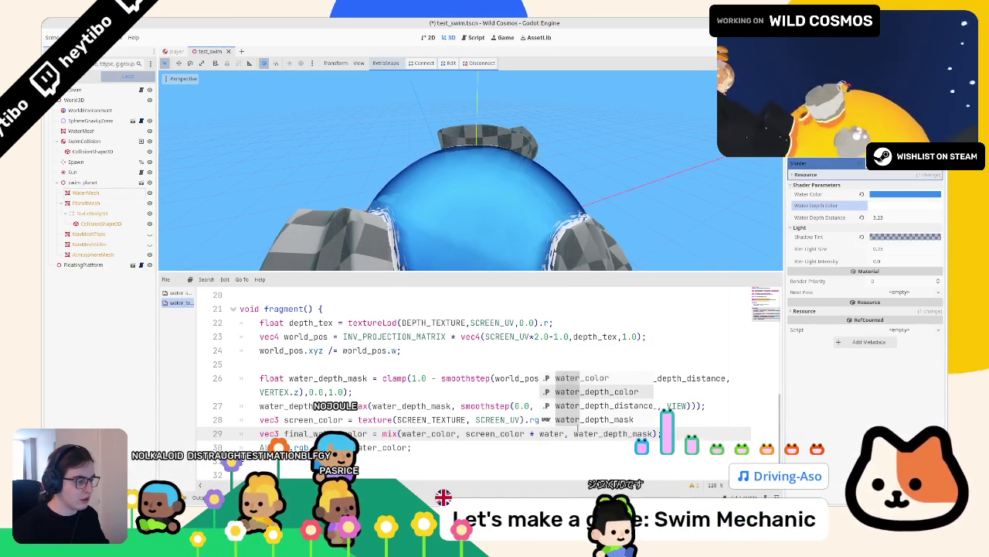
key(Return)
key(ctrl+s)
Make Water Depth Color a pale, slightly greener light blue, then run the game
click(905, 194)
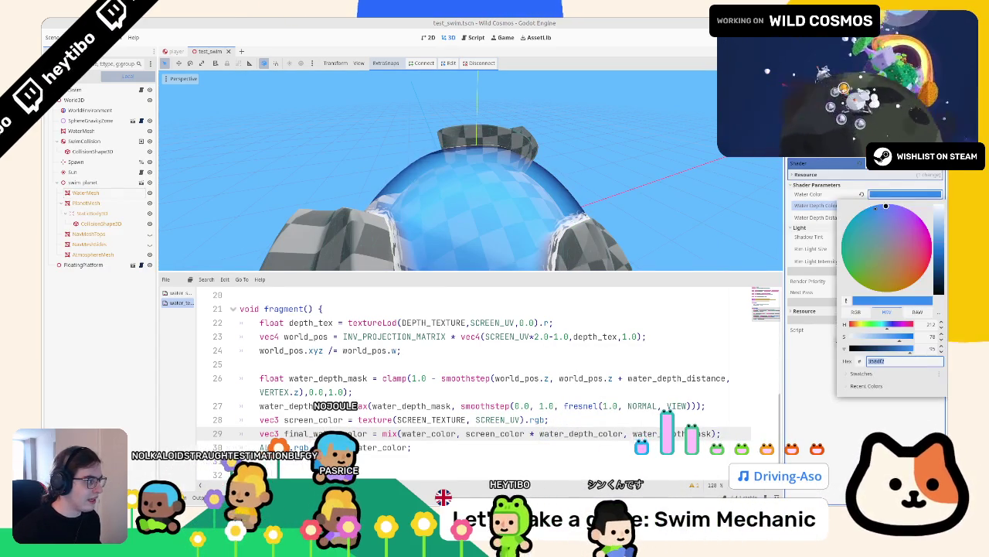
click(885, 206)
click(890, 208)
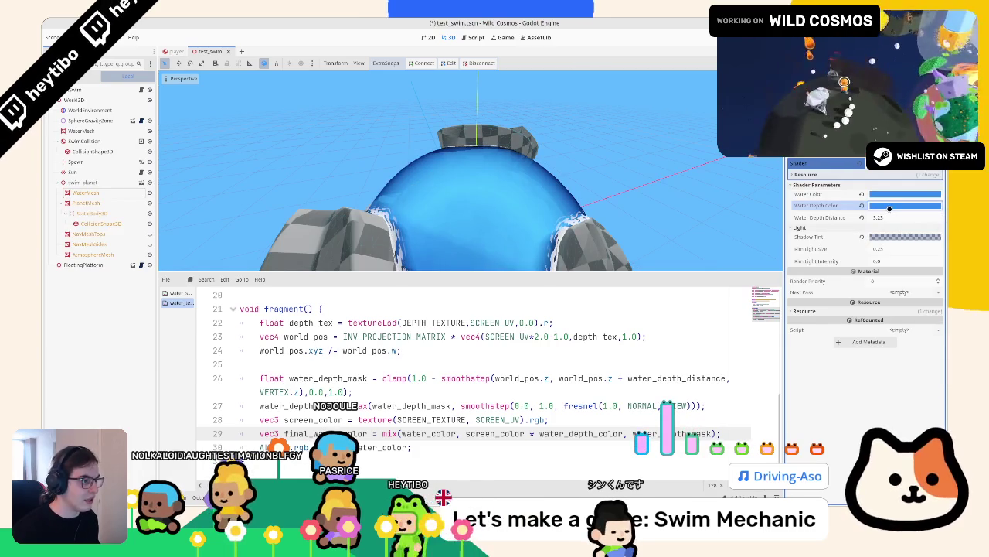
click(889, 207)
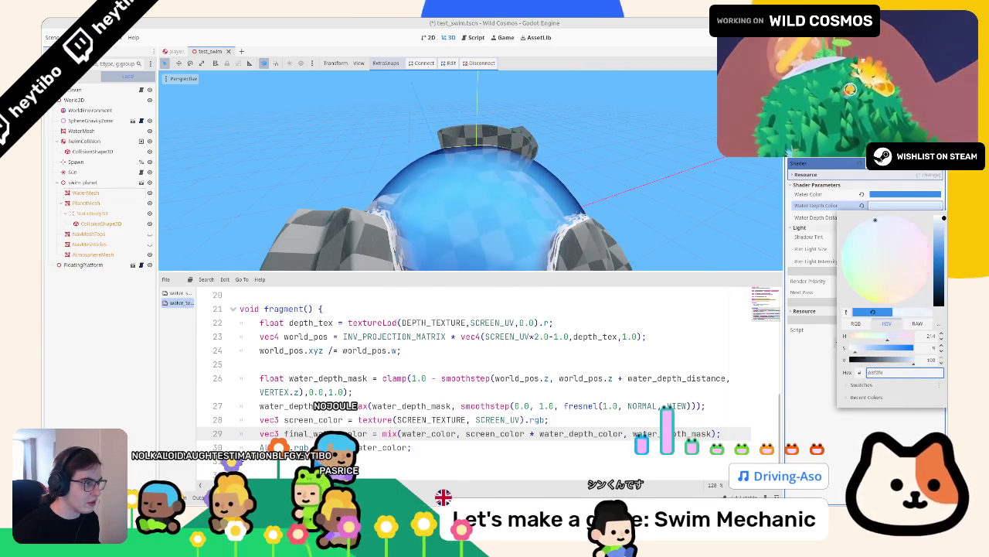
drag(944, 218, 944, 231)
mouse_move(875, 221)
mouse_down()
mouse_move(854, 245)
mouse_move(852, 276)
mouse_move(860, 231)
mouse_up()
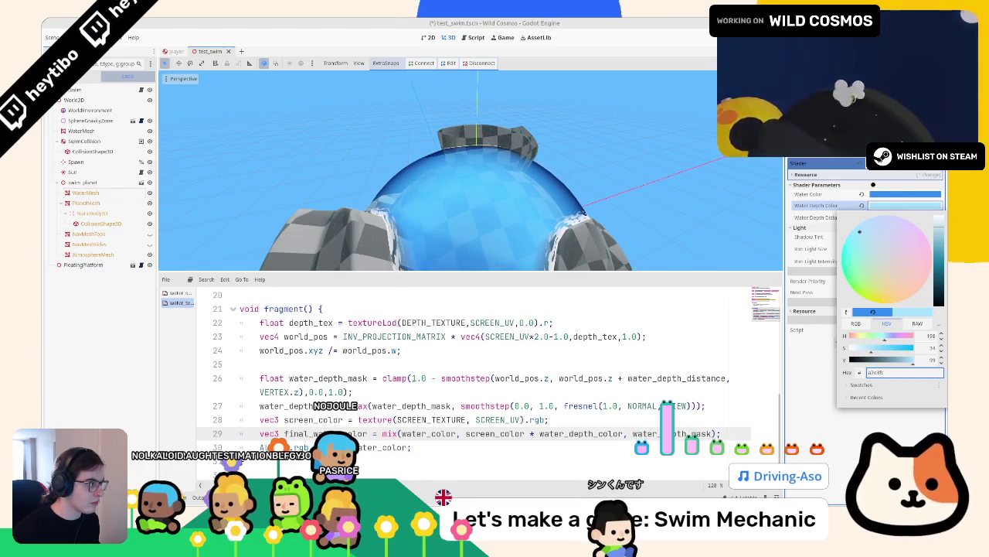
click(904, 194)
click(904, 194)
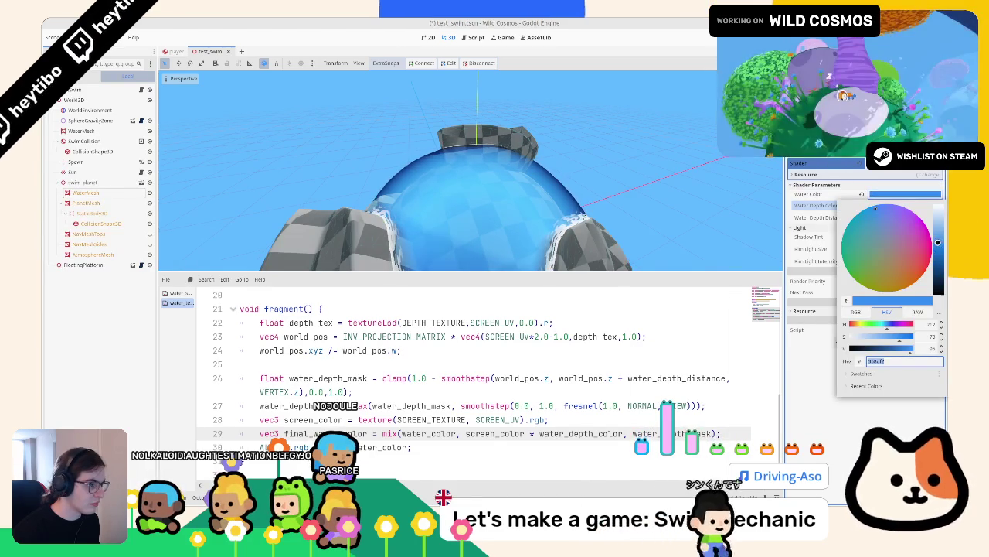
mouse_move(557, 209)
mouse_down()
mouse_move(626, 195)
mouse_move(576, 150)
mouse_move(583, 106)
mouse_up()
key(F6)
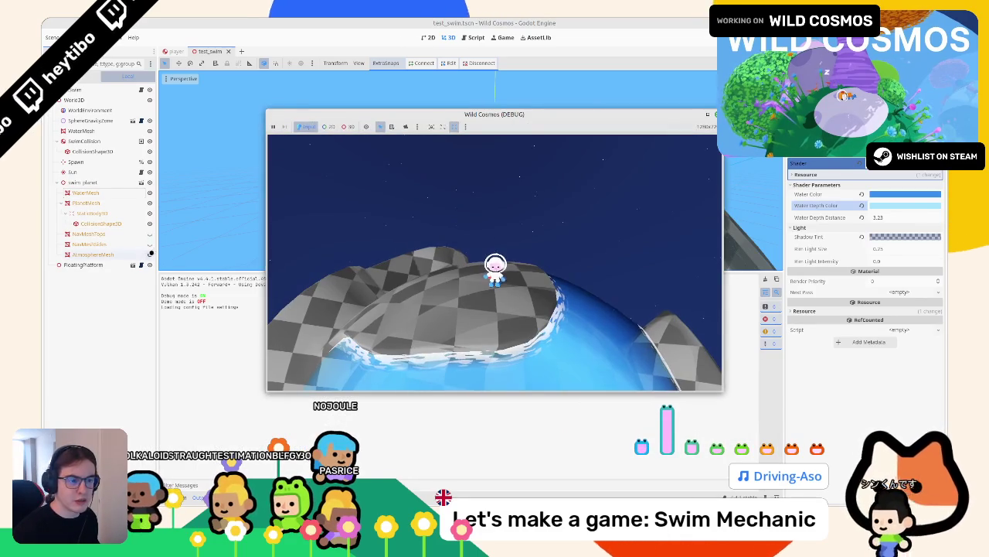
Swim the astronaut through the planet's water and around its edges, then pause
key(w)
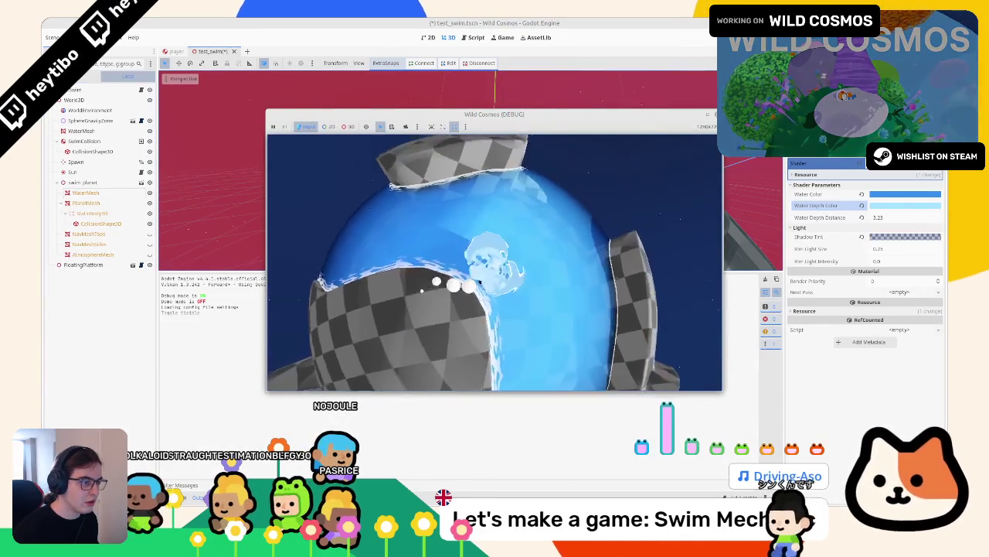
key(w)
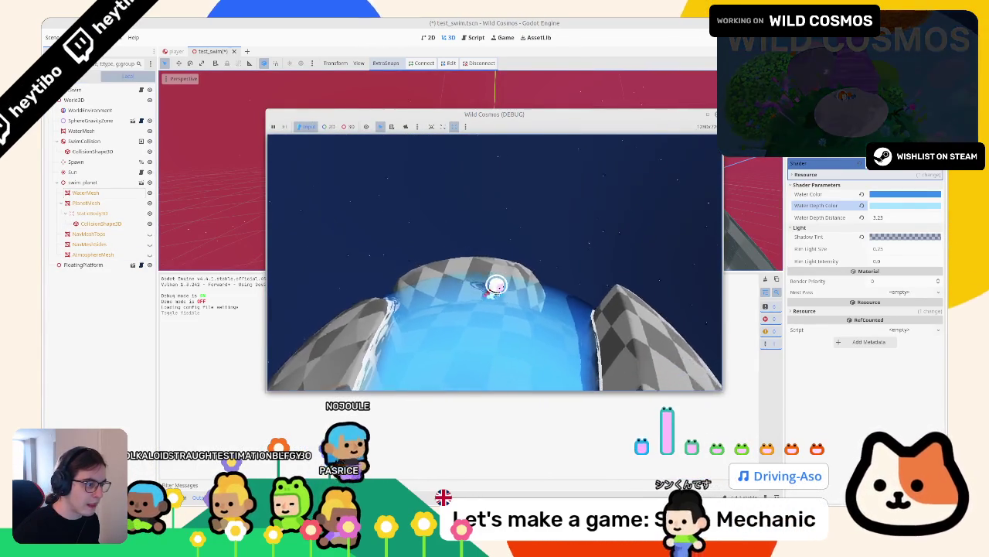
key(w)
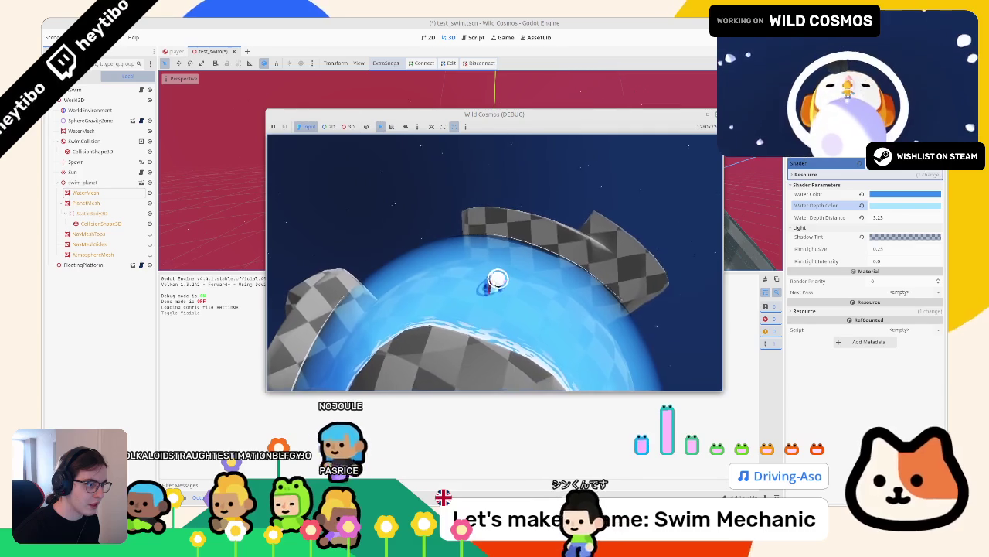
key(w)
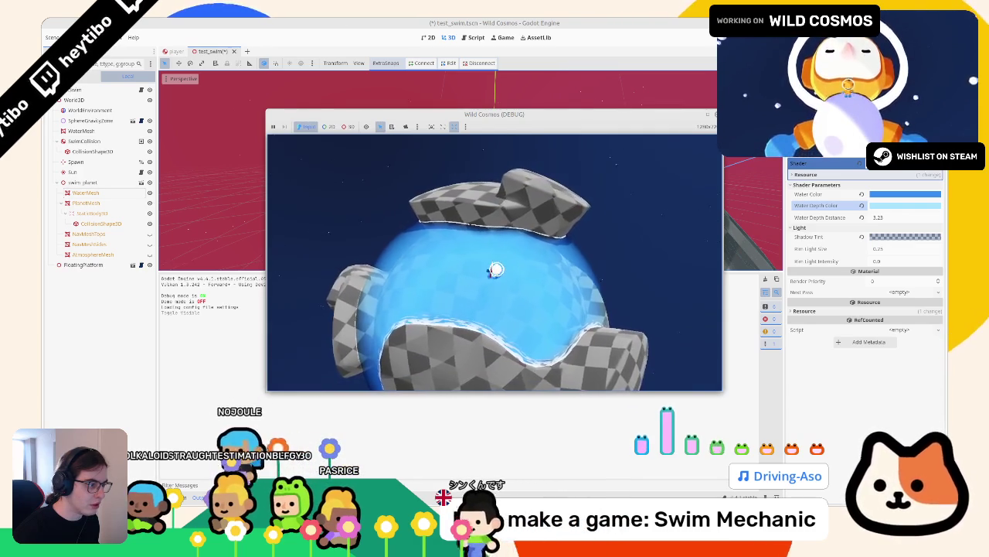
key(w)
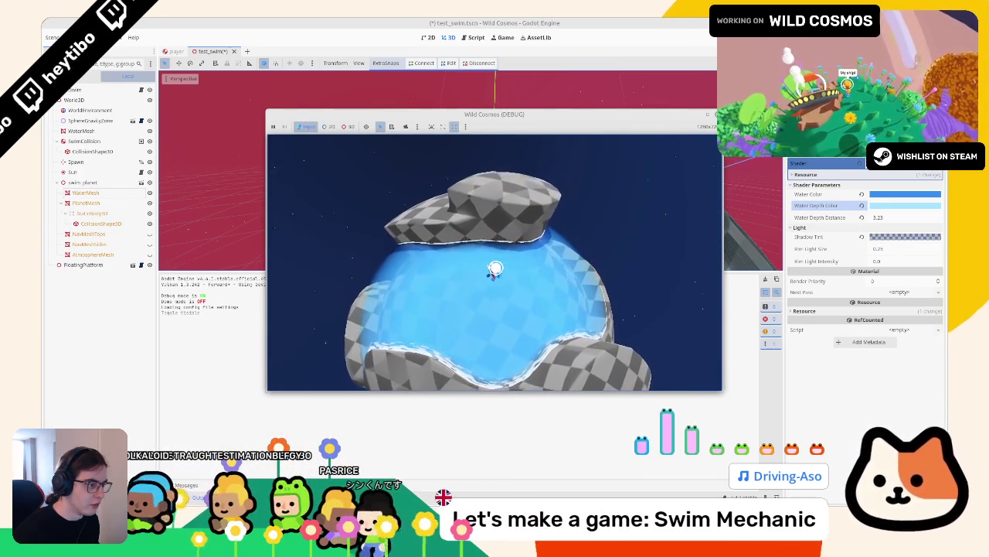
key(Escape)
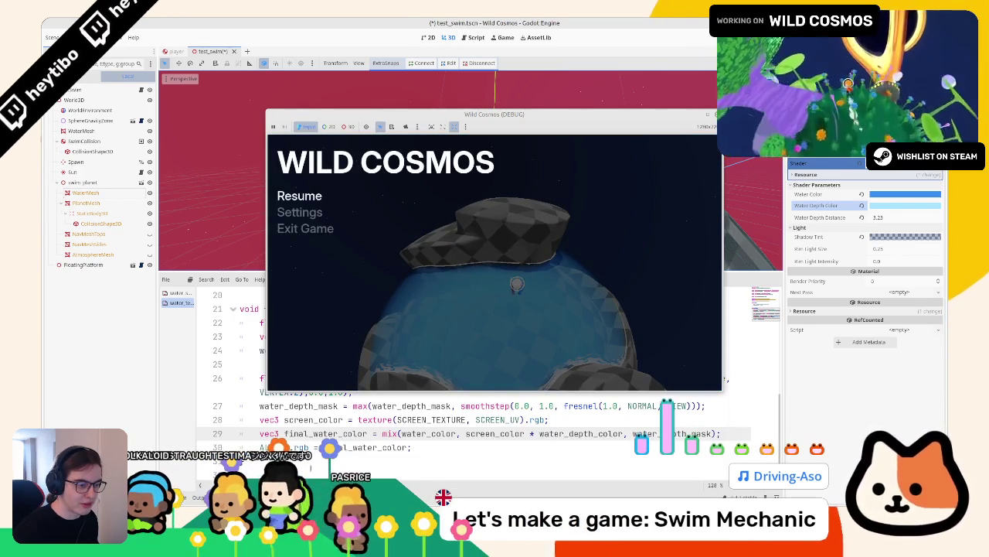
Comment out the fresnel water_depth_mask line 27 and relaunch the game with F5
scroll(495, 432, up, 2)
scroll(495, 433, down, 3)
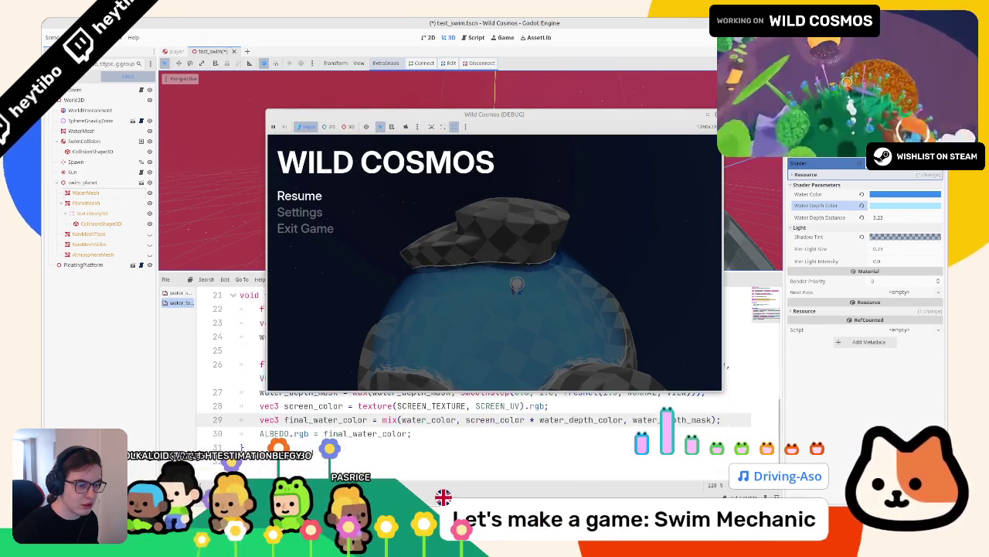
scroll(495, 433, up, 2)
click(320, 419)
scroll(319, 419, up, 2)
scroll(319, 419, down, 2)
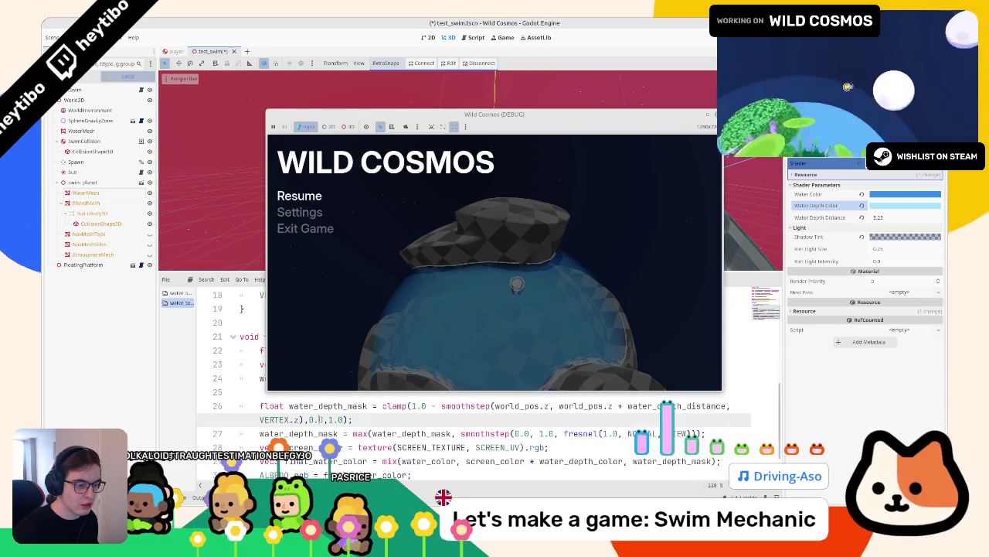
click(320, 433)
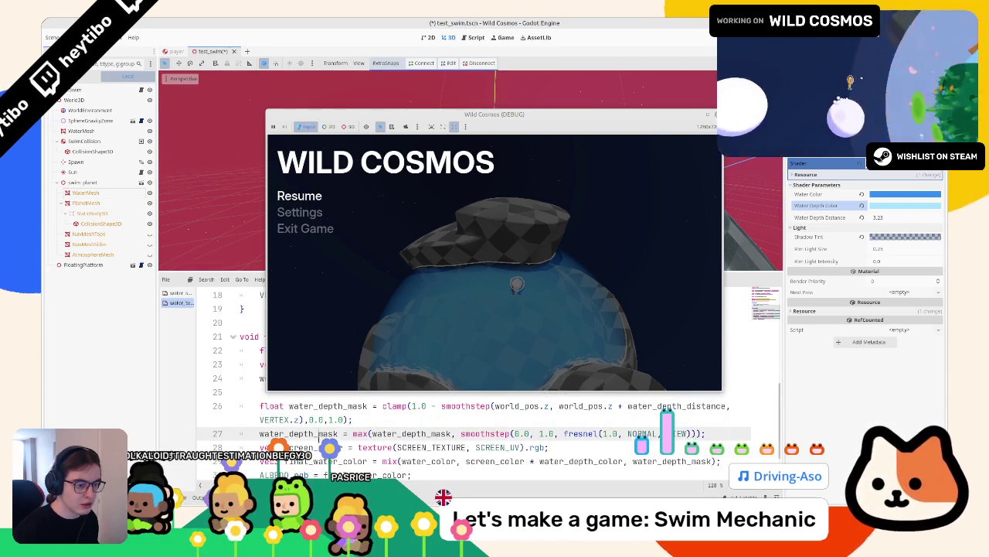
text(//)
key(F5)
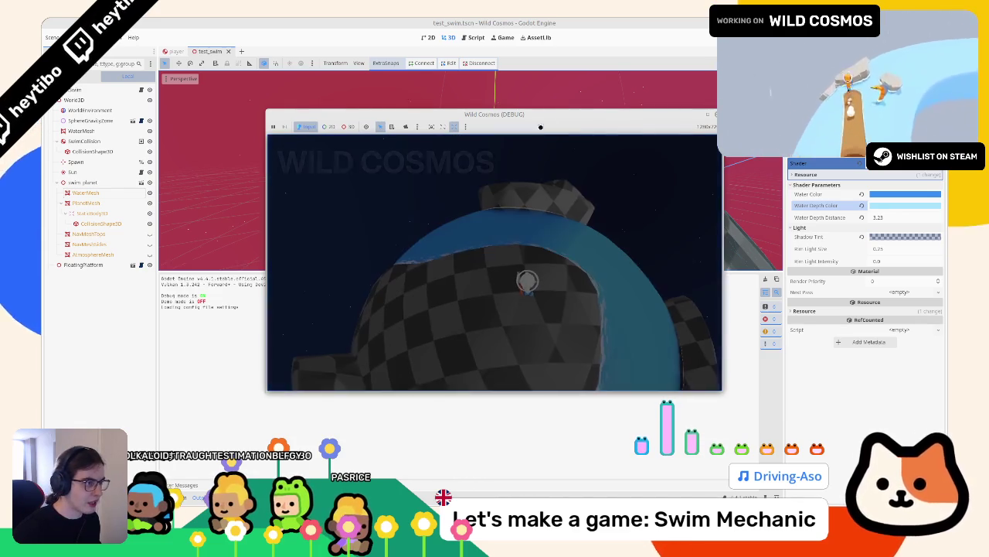
Dismiss the game window's context menus and resume swimming
right_click(545, 128)
click(592, 237)
key(Escape)
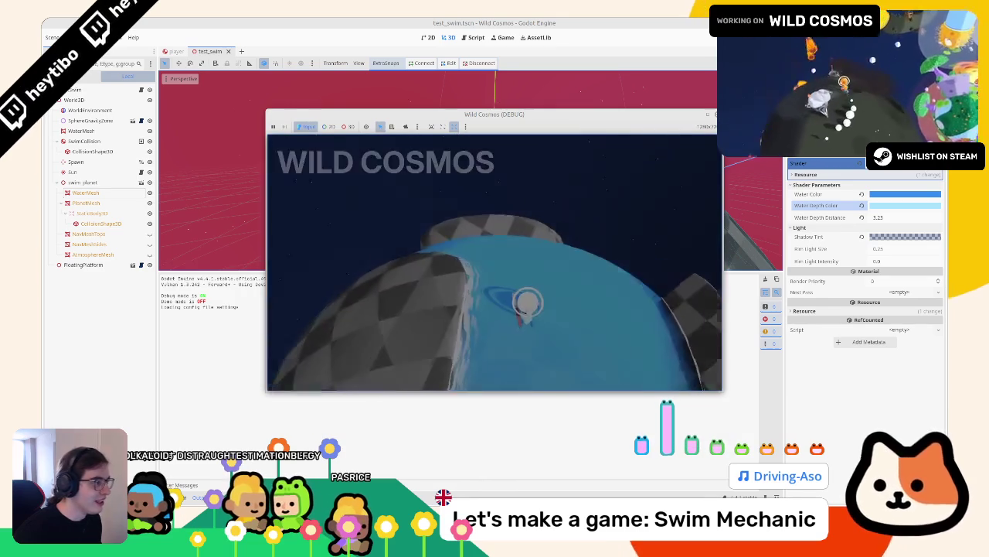
right_click(546, 115)
key(Escape)
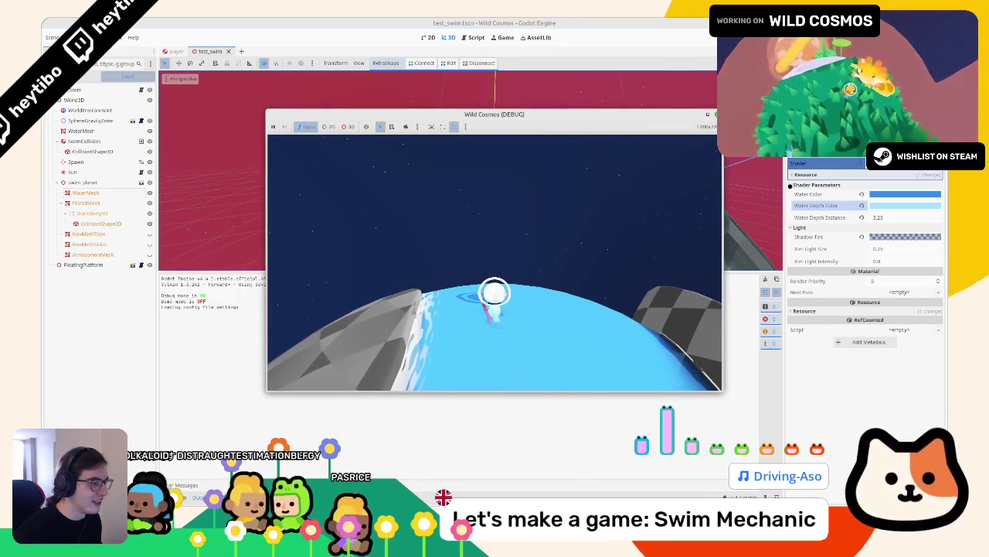
Drag Water Depth Distance to 3.725 and paste a blue Water Depth Color
drag(888, 215, 908, 215)
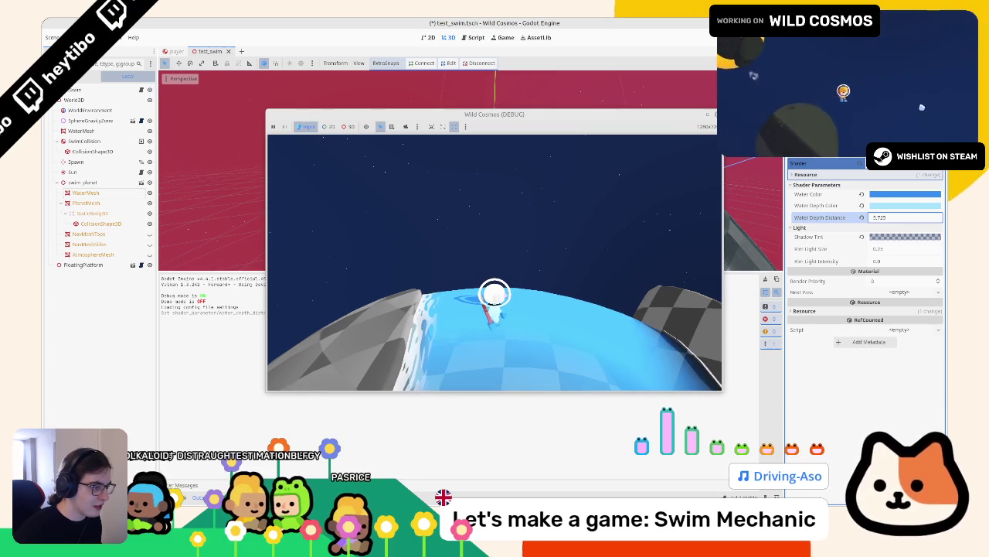
click(894, 204)
click(893, 204)
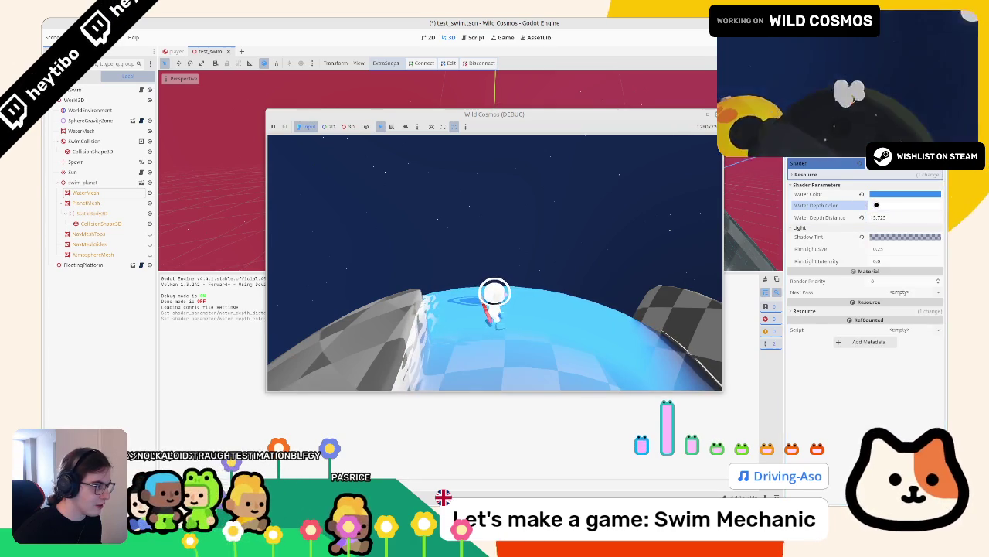
click(893, 204)
key(ctrl+v)
key(Return)
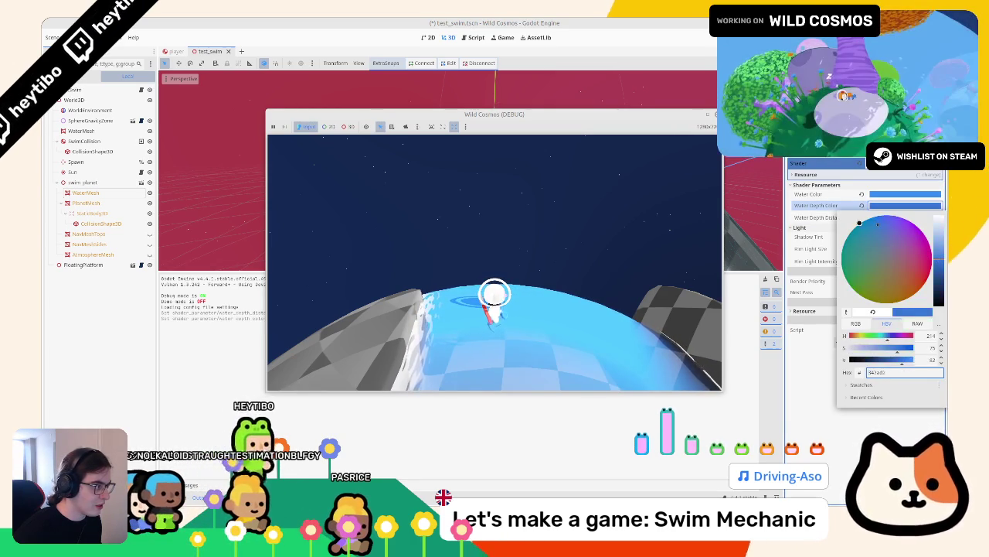
click(823, 209)
click(893, 209)
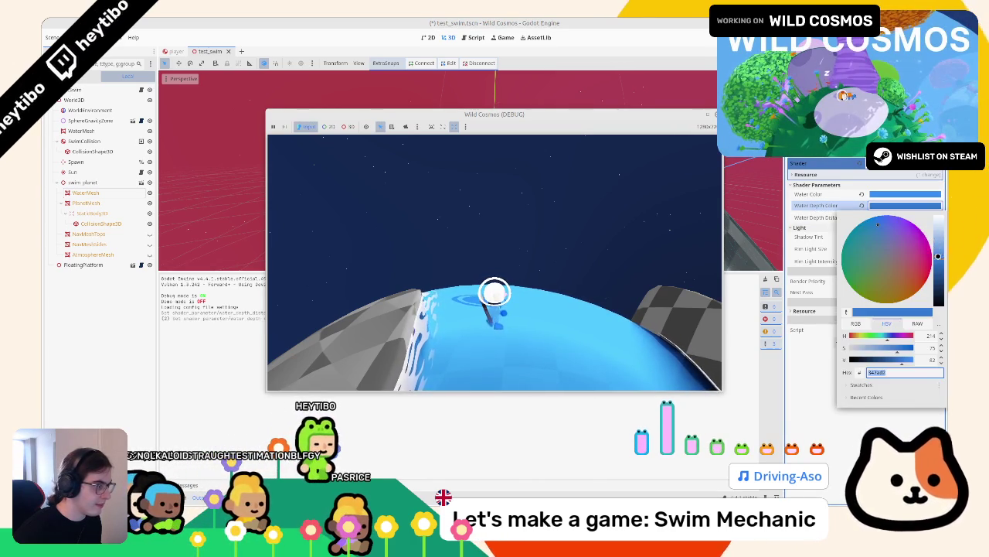
Reselect WaterMesh and check the Water Color picker, leaving it unchanged
click(780, 232)
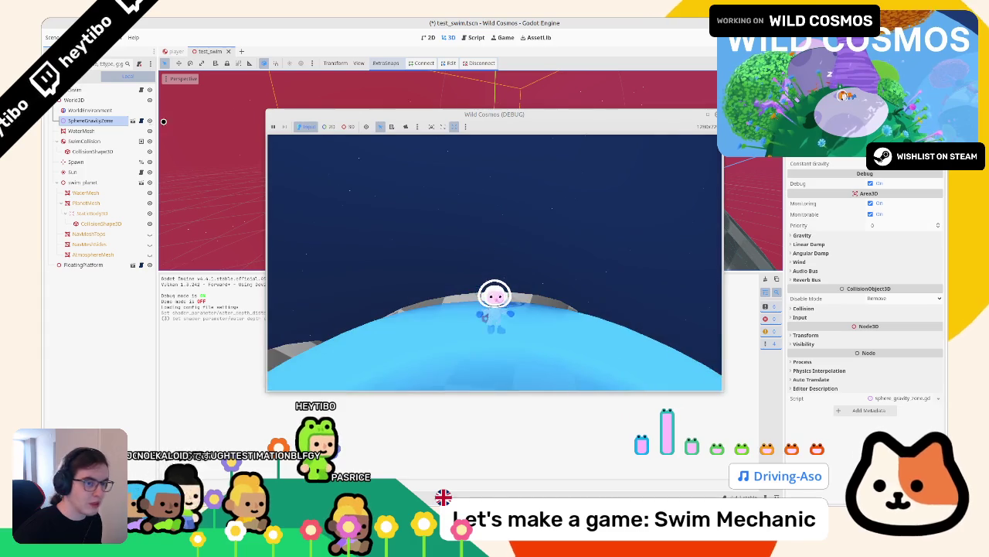
click(85, 192)
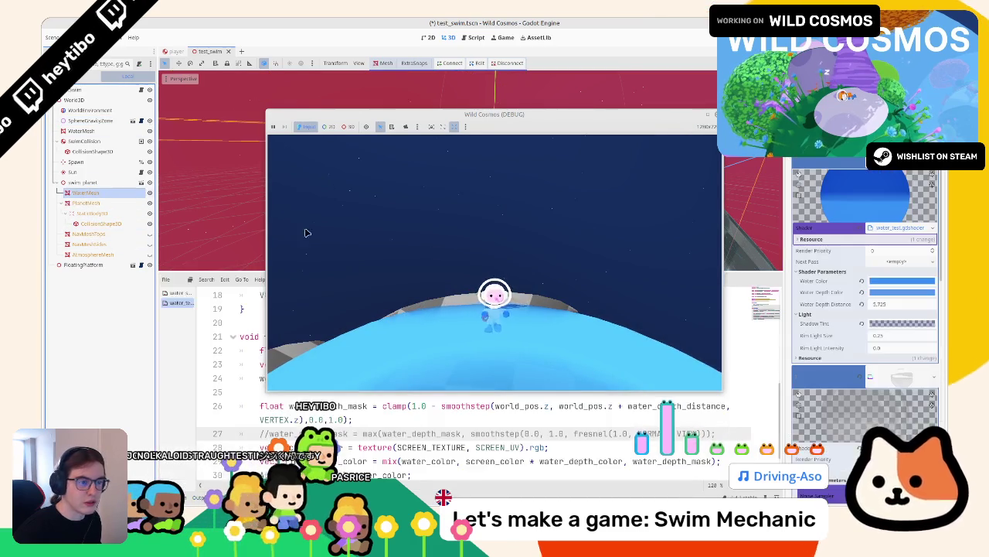
click(895, 280)
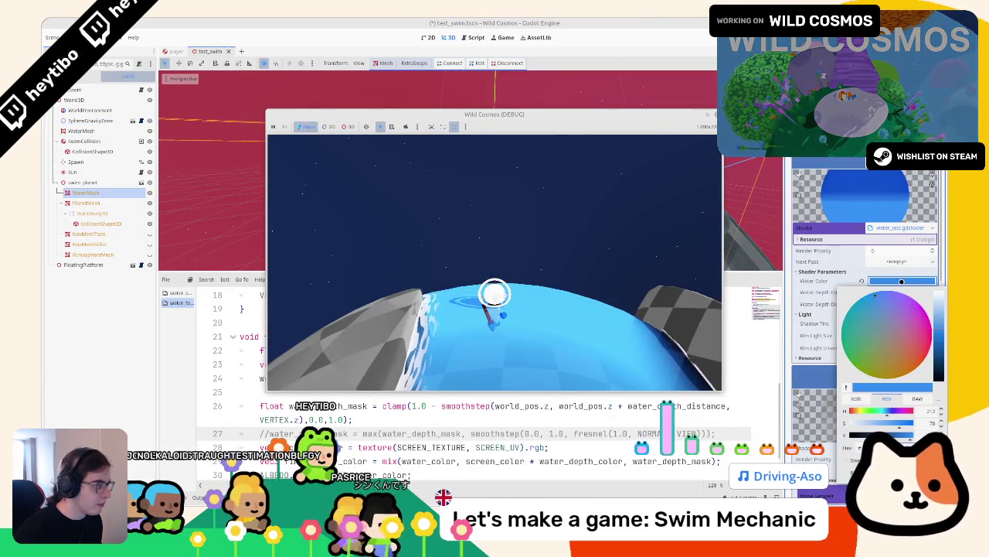
right_click(599, 114)
click(542, 213)
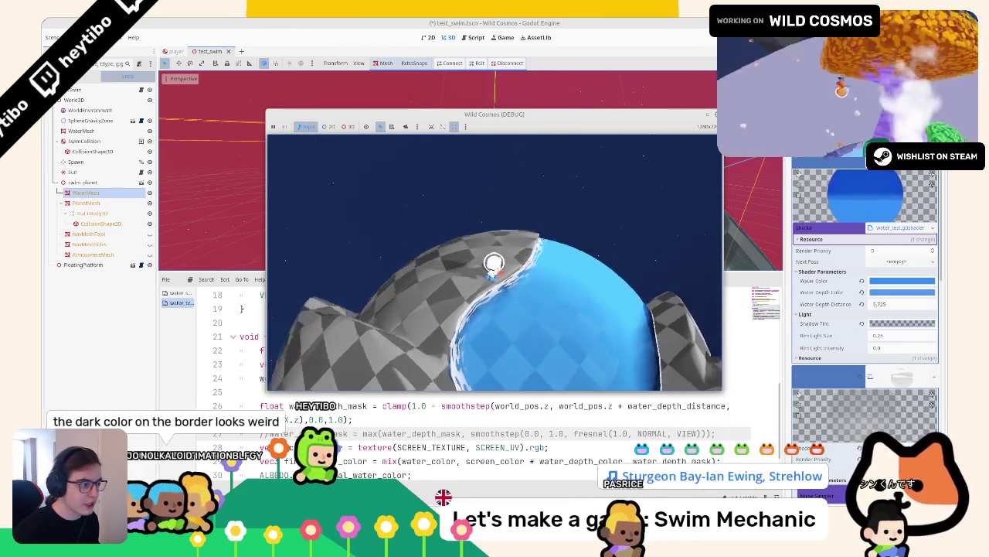
key(Escape)
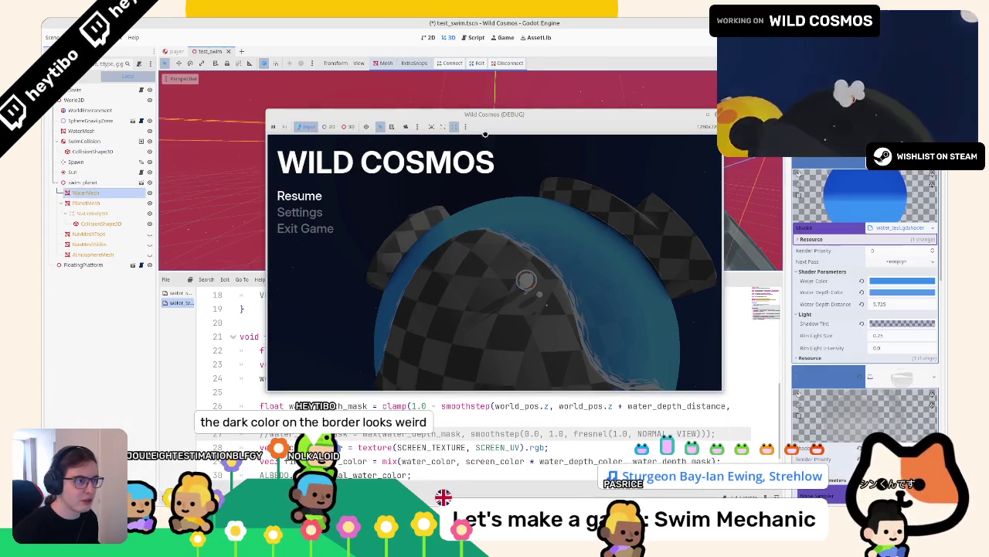
key(Escape)
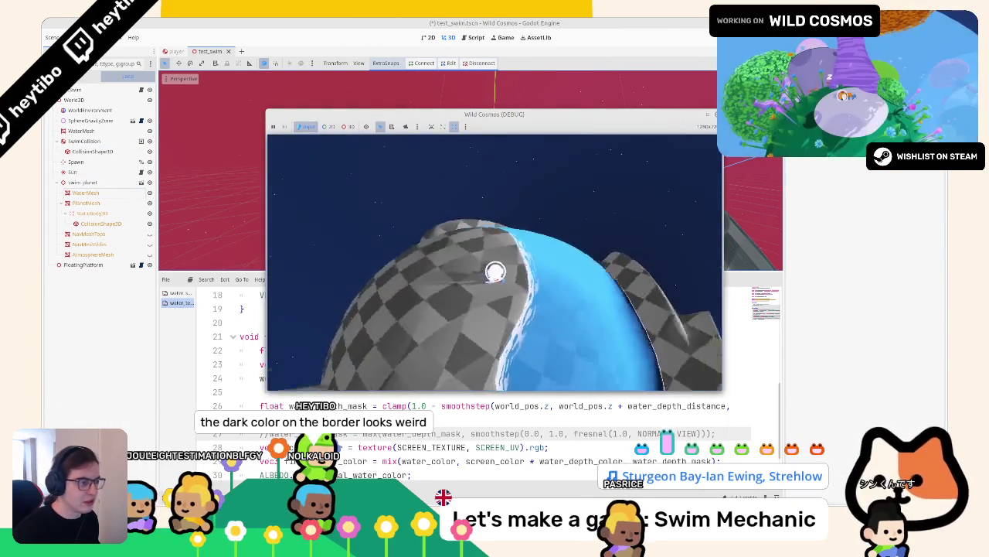
click(86, 192)
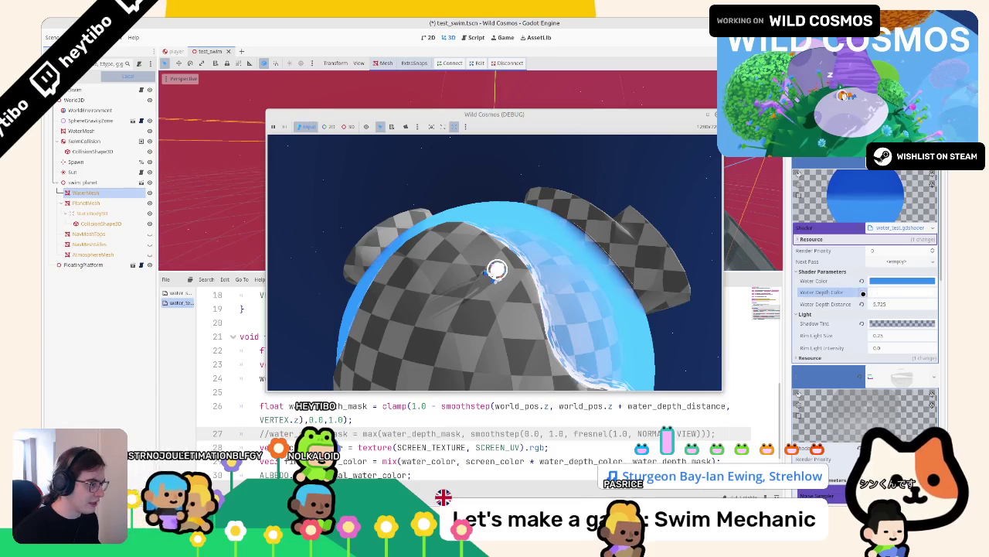
Set Water Depth Color to a brighter, more saturated light blue
click(900, 292)
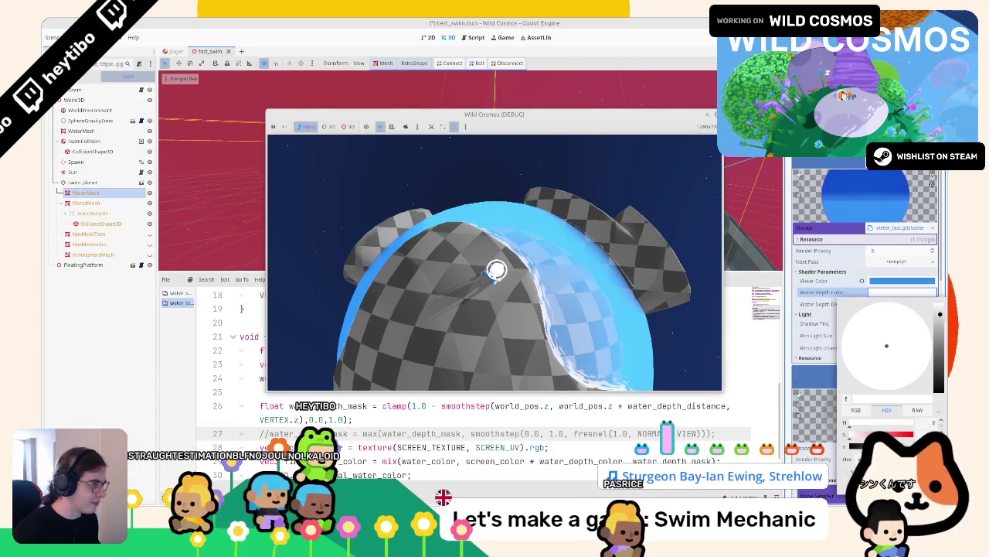
click(875, 293)
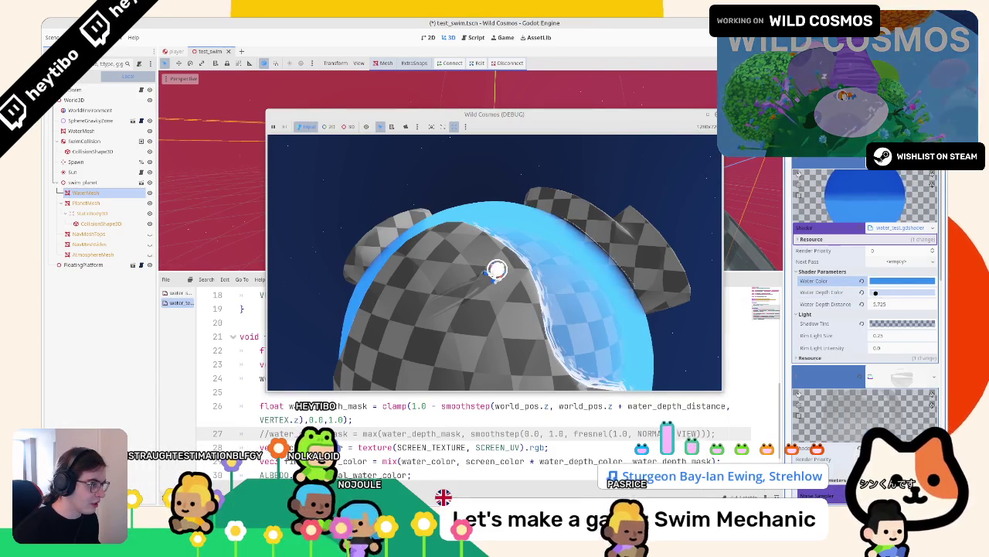
click(876, 293)
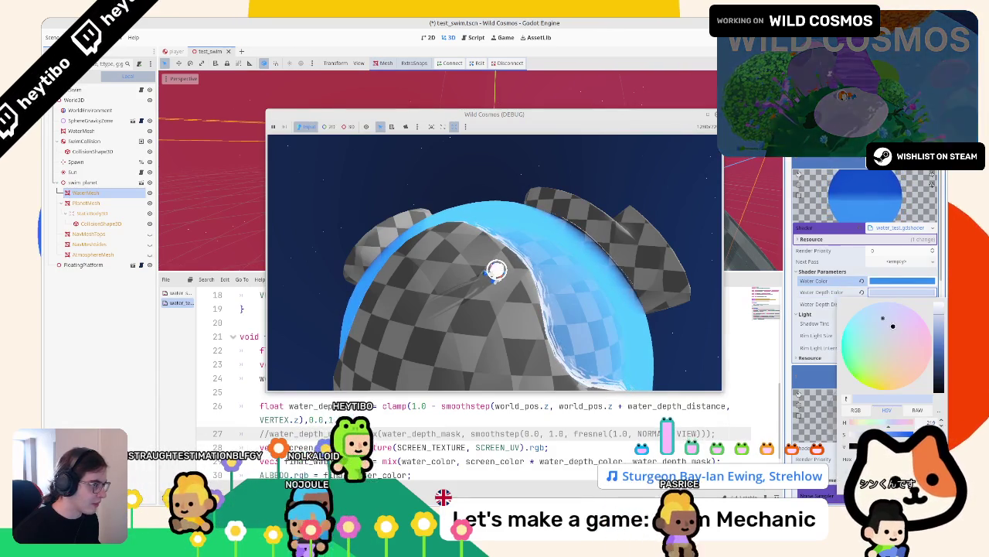
click(832, 286)
click(901, 292)
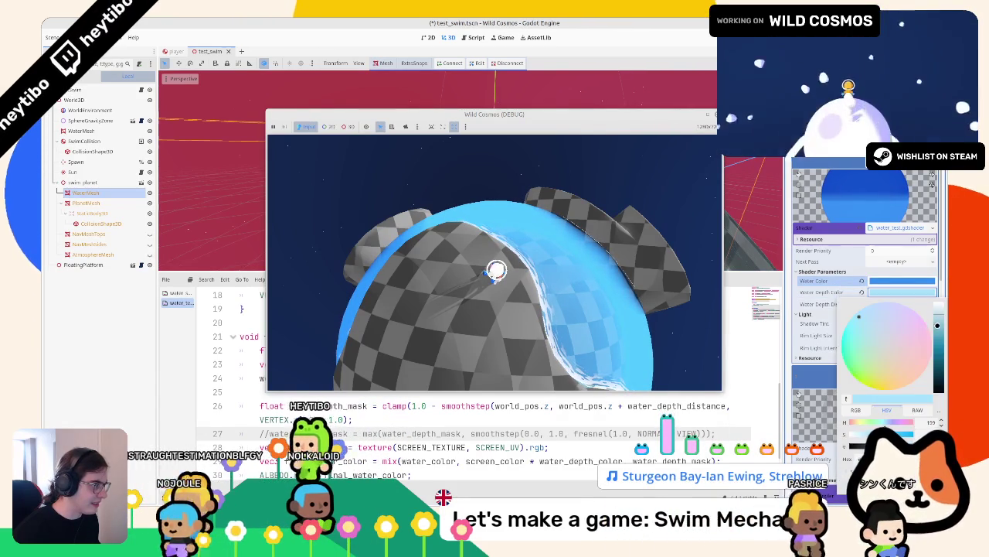
click(836, 292)
click(901, 292)
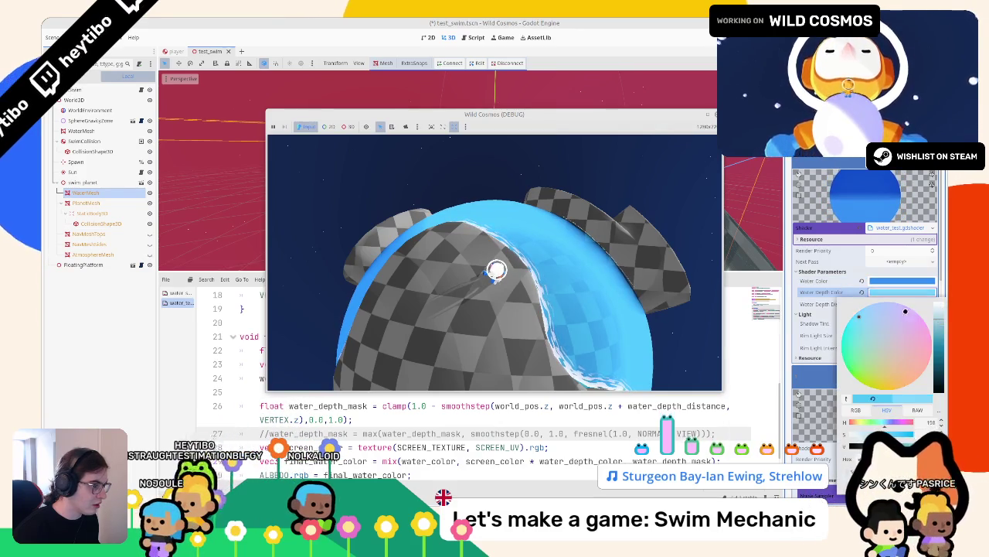
click(835, 292)
click(905, 293)
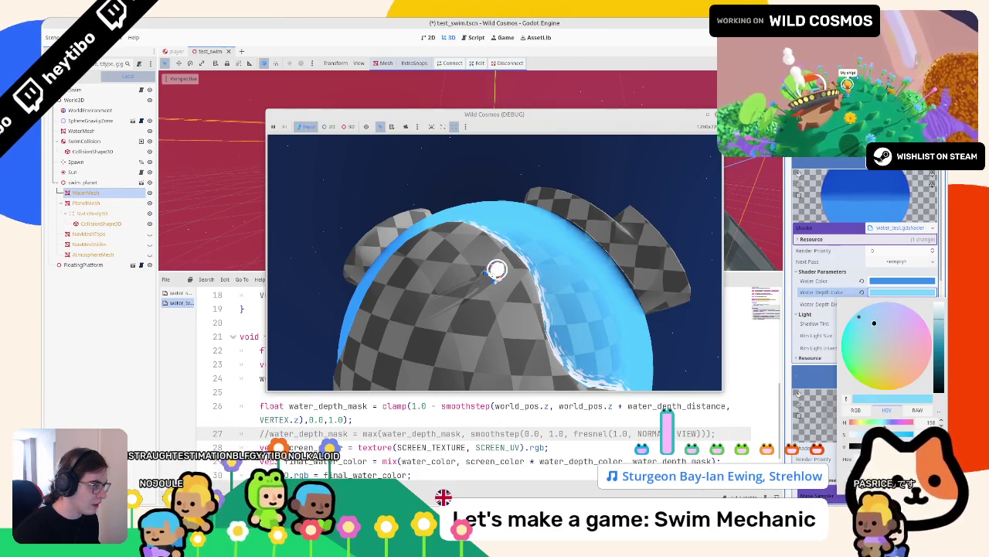
click(833, 272)
Set the material's Shadow Tint to a translucent green
click(902, 290)
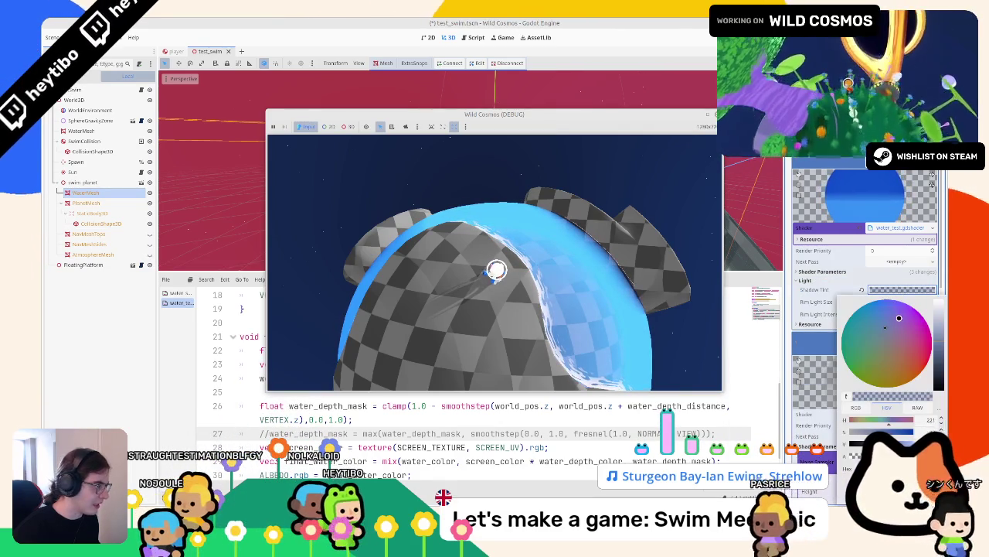
click(885, 313)
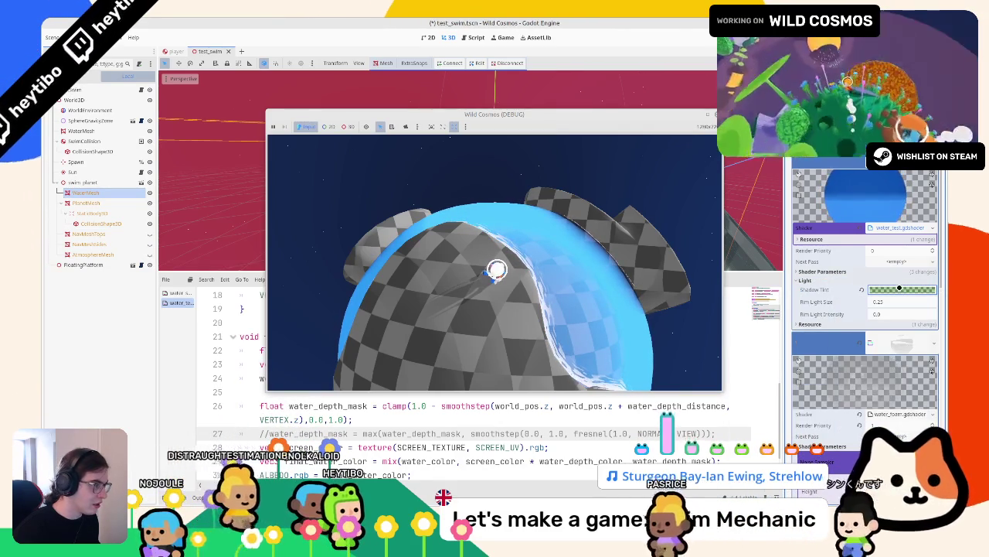
click(842, 354)
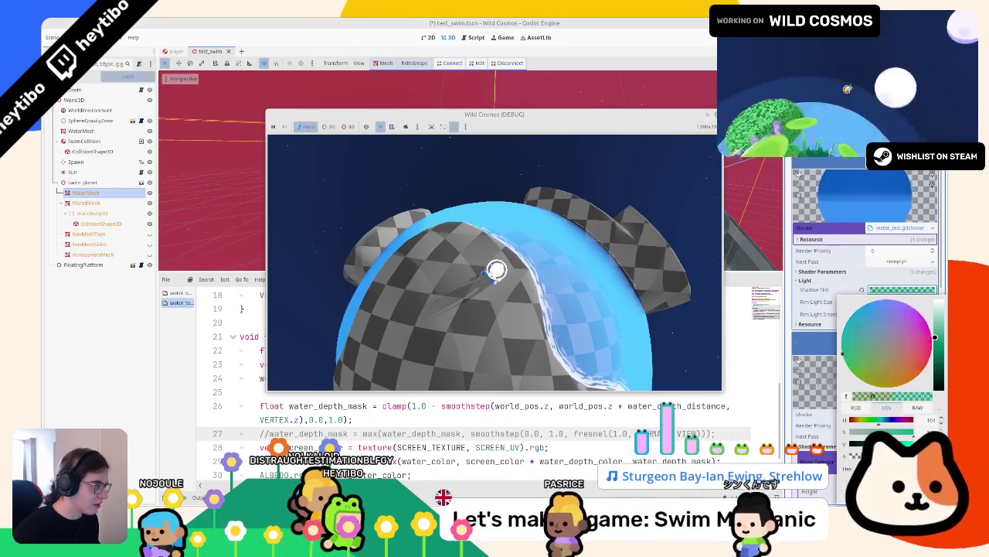
click(848, 301)
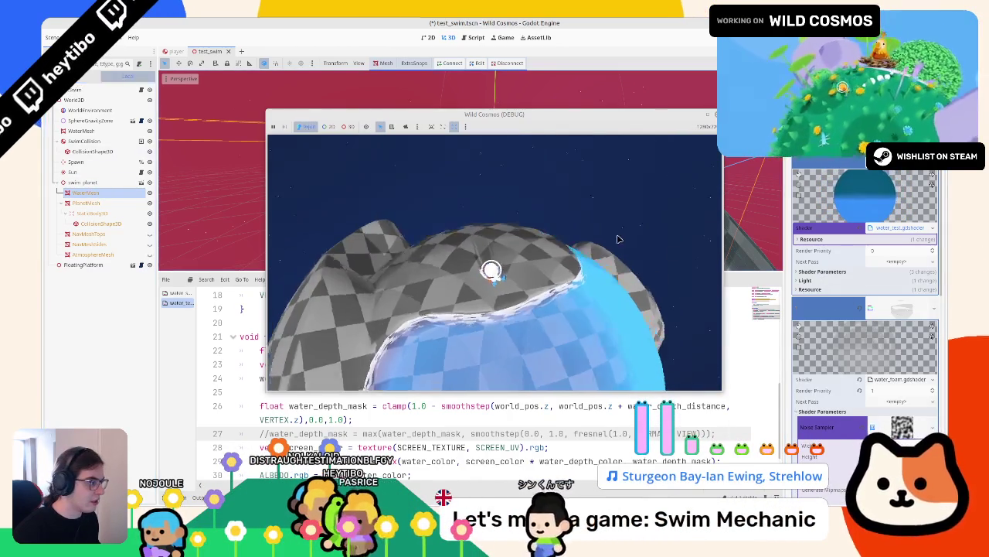
Set Water Depth Color to bright green
click(822, 272)
click(903, 292)
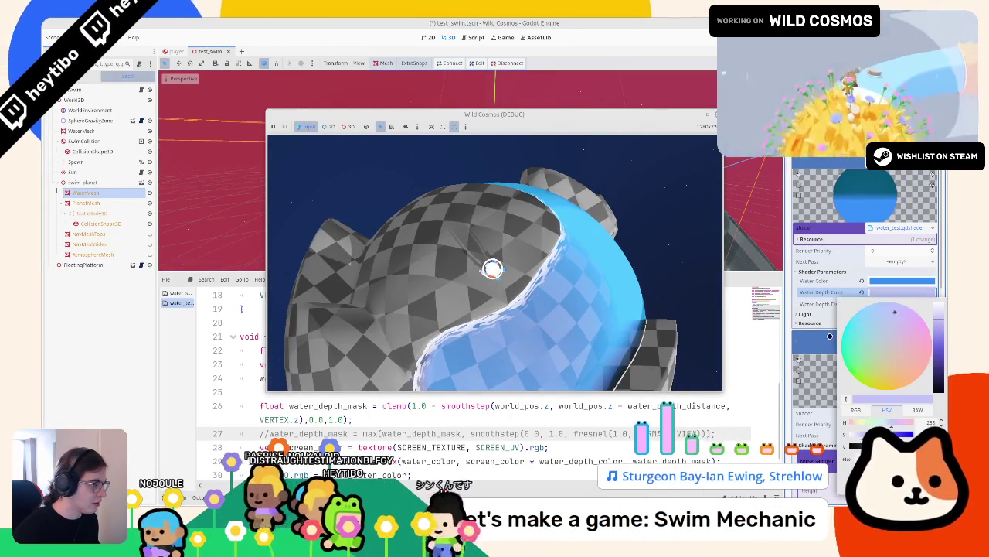
click(818, 305)
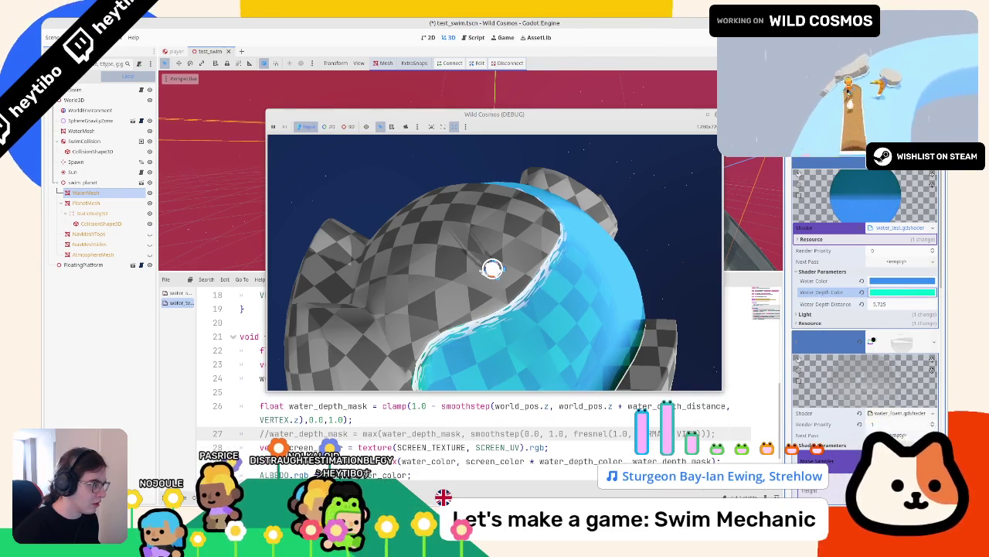
click(903, 292)
click(807, 313)
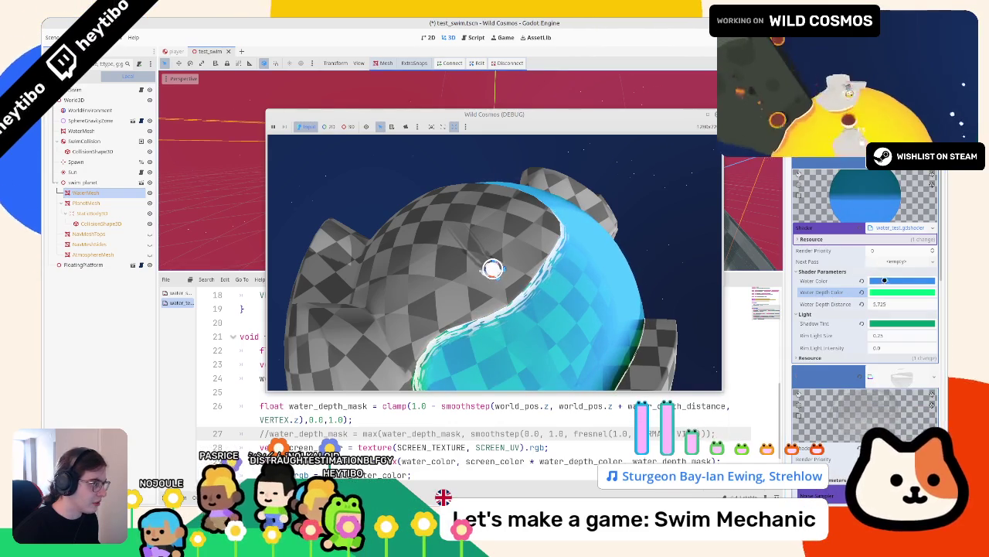
Make Water Color a muted grey-teal and raise Water Depth Distance to 6.48
click(903, 280)
click(879, 324)
click(831, 292)
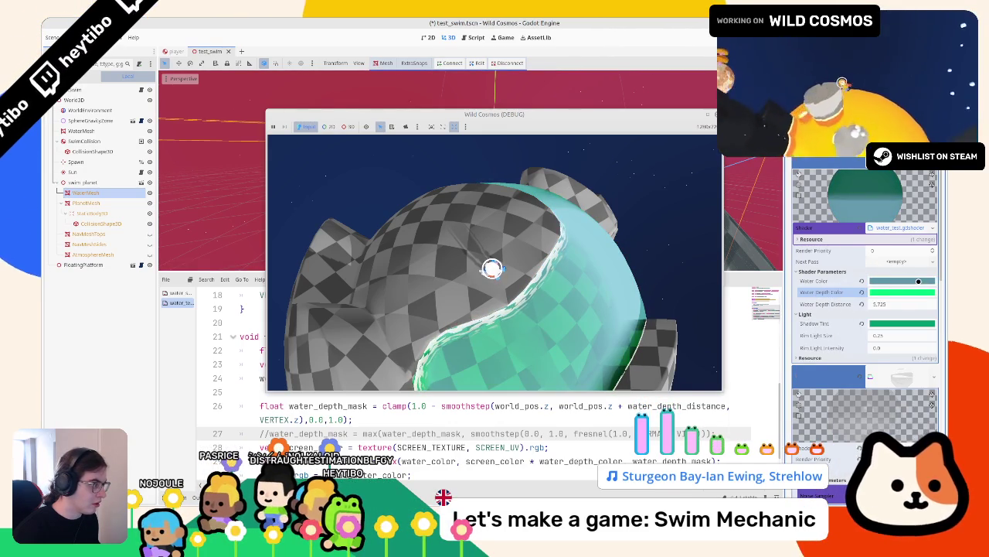
click(903, 281)
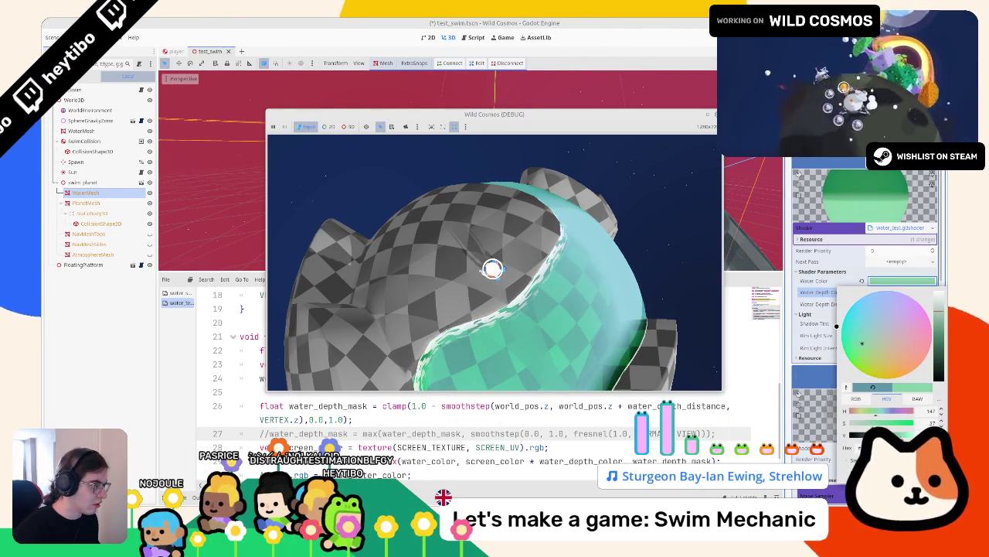
click(804, 303)
key(ctrl+z)
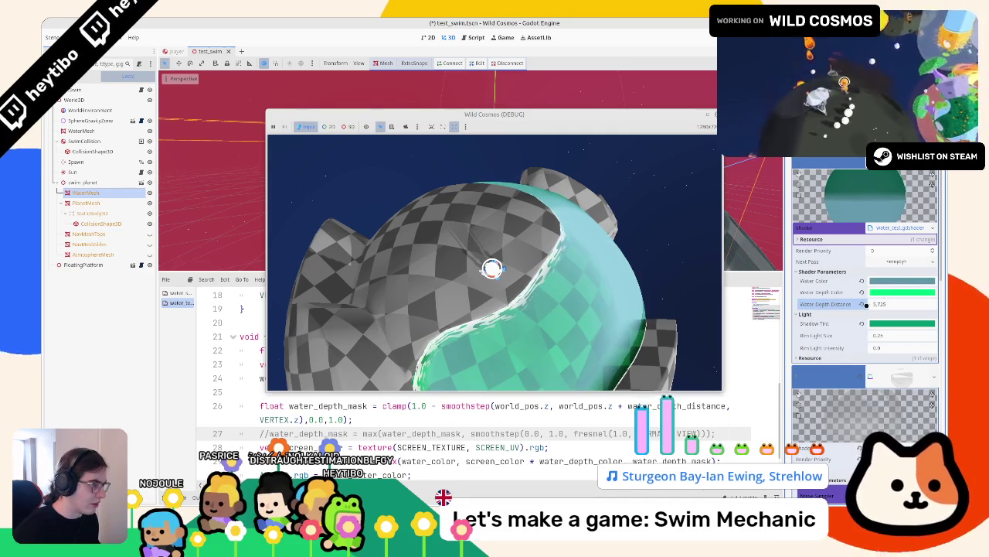
mouse_move(867, 304)
mouse_down()
mouse_move(912, 305)
mouse_move(883, 305)
mouse_up()
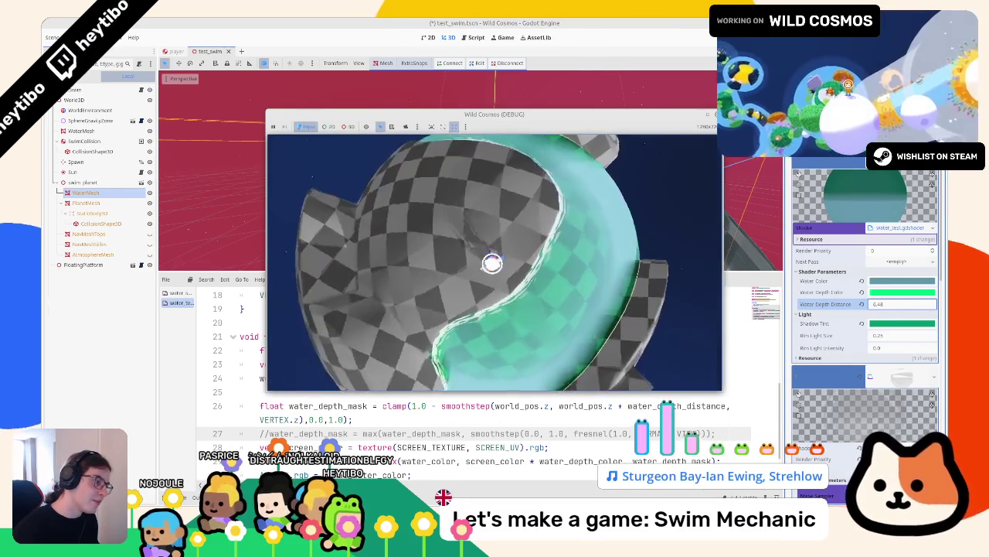
key(Escape)
key(Escape)
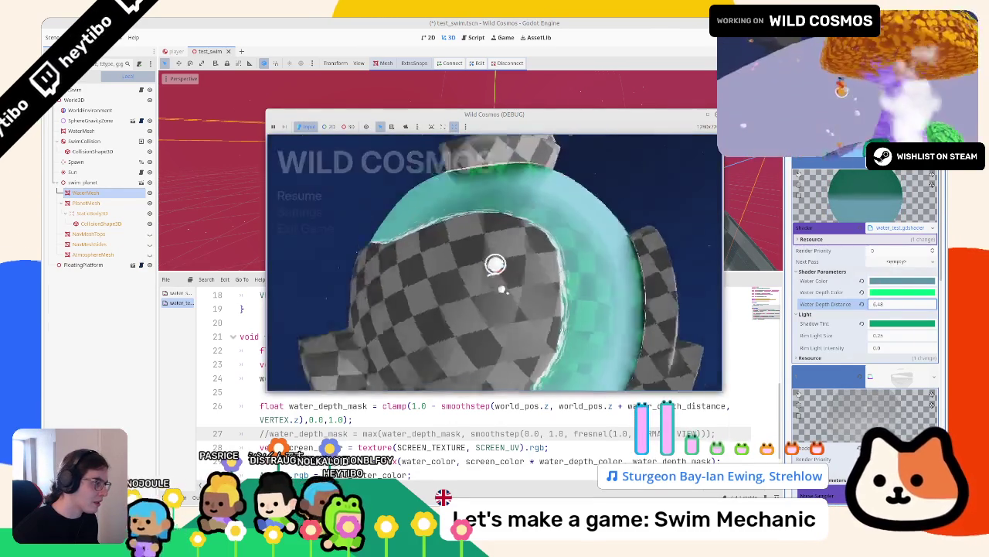
Shift Water Color to a bright sky blue on the hue wheel, then stop the game
click(895, 283)
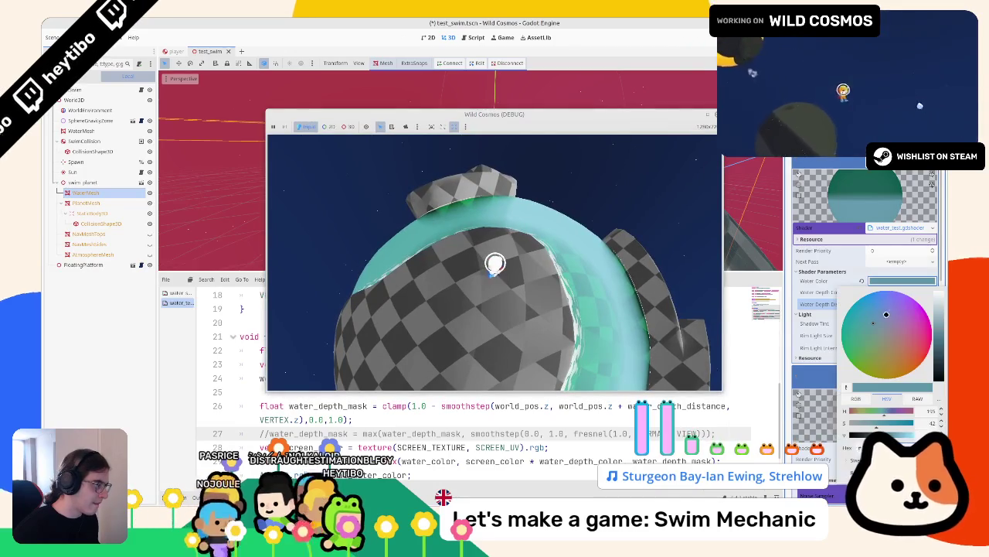
click(884, 300)
click(804, 279)
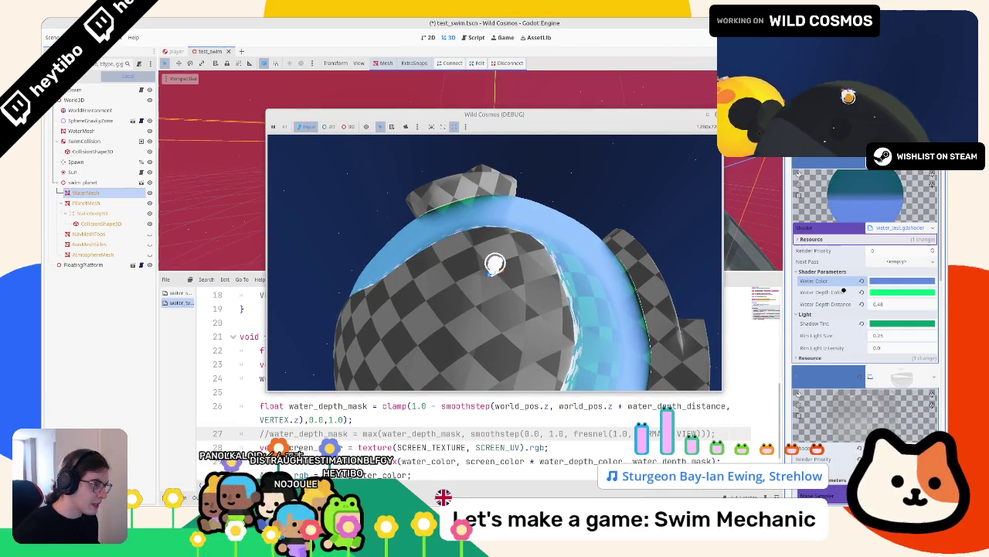
click(886, 283)
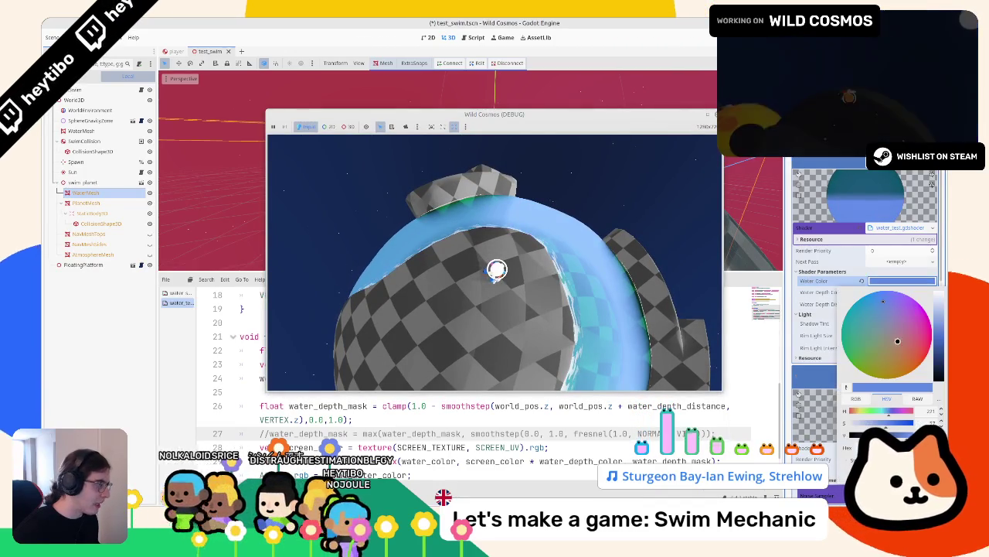
click(868, 297)
drag(868, 297, 877, 292)
click(818, 348)
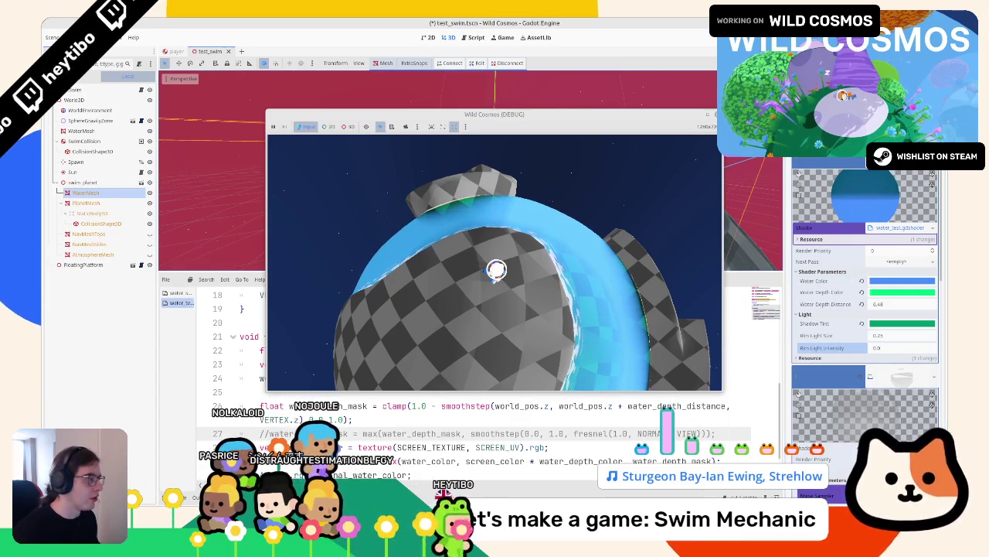
key(F8)
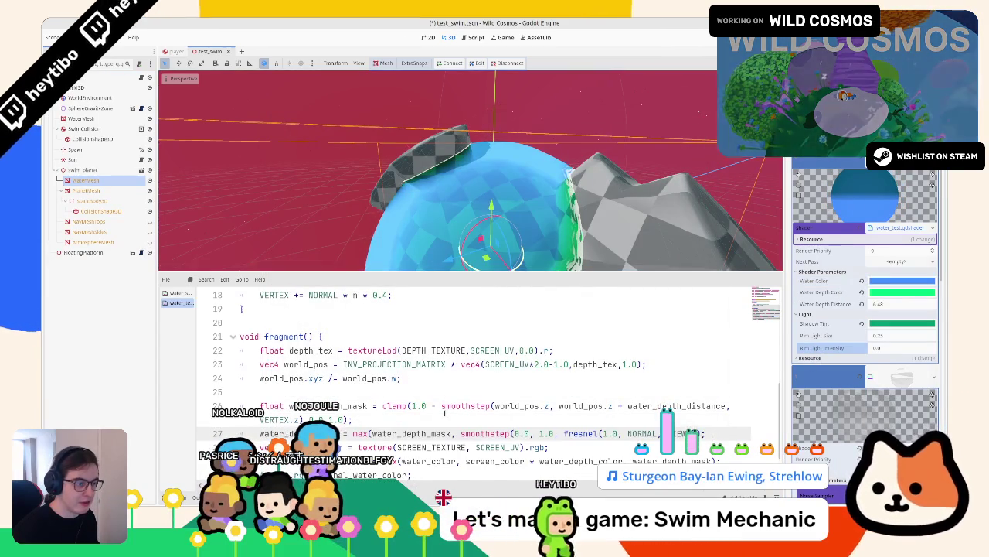
Relaunch the game, swim the player into the water, pause, and keep the window always on top
key(F5)
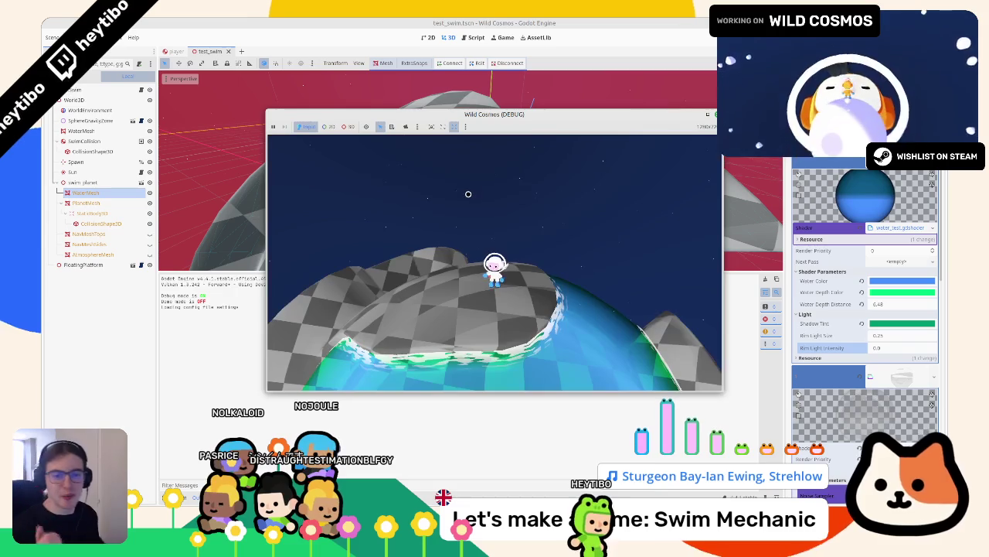
key(w)
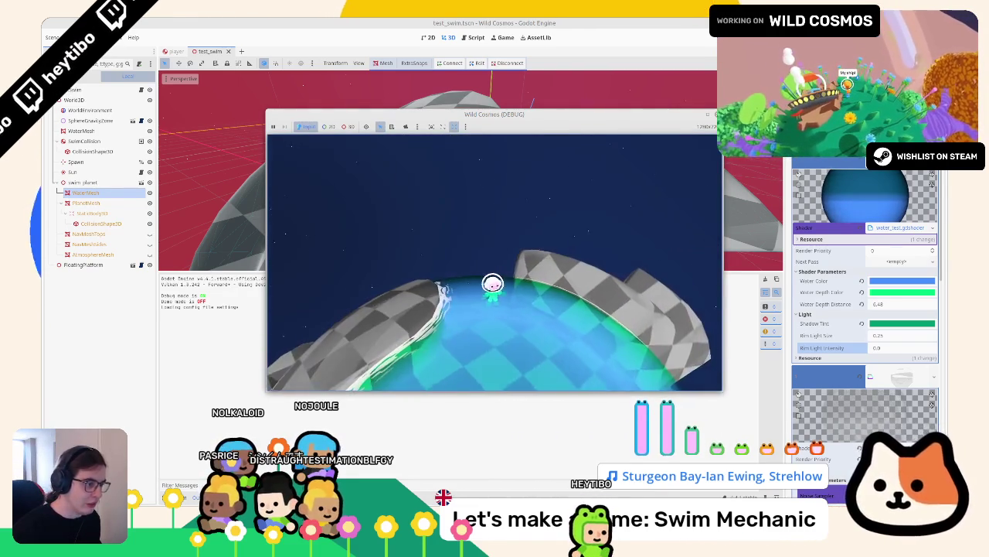
key(Escape)
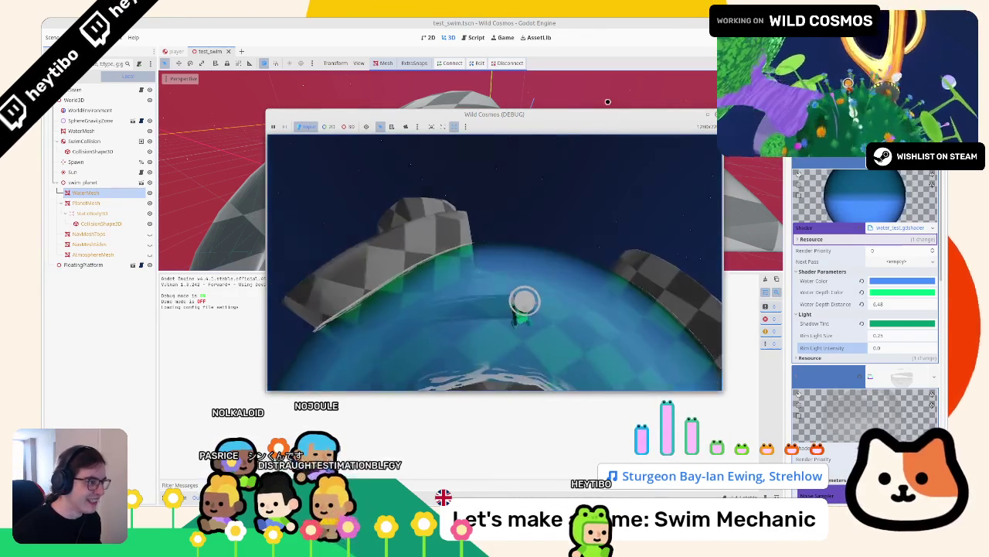
right_click(604, 116)
click(631, 182)
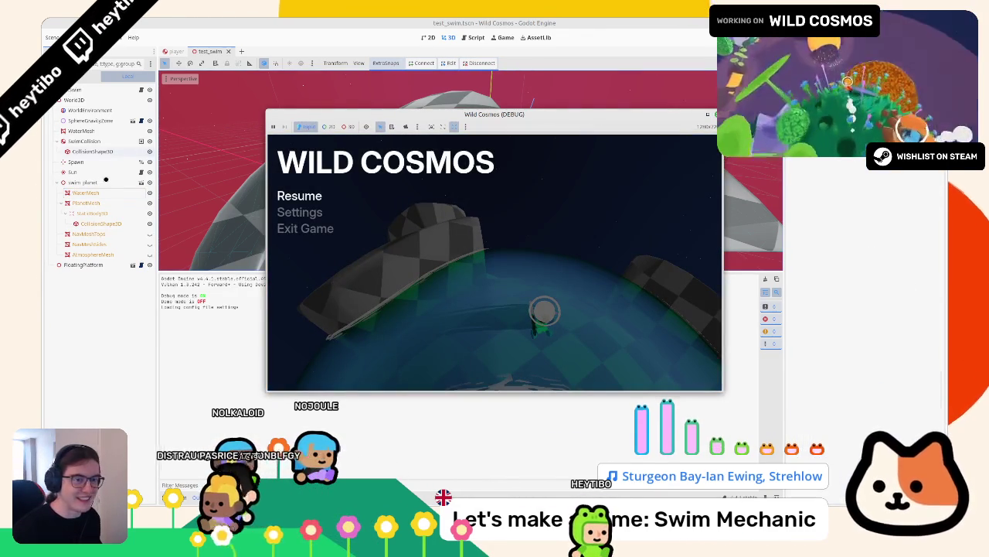
Lower WaterMesh's Water Depth Distance to 4.31 and stop the game
click(86, 192)
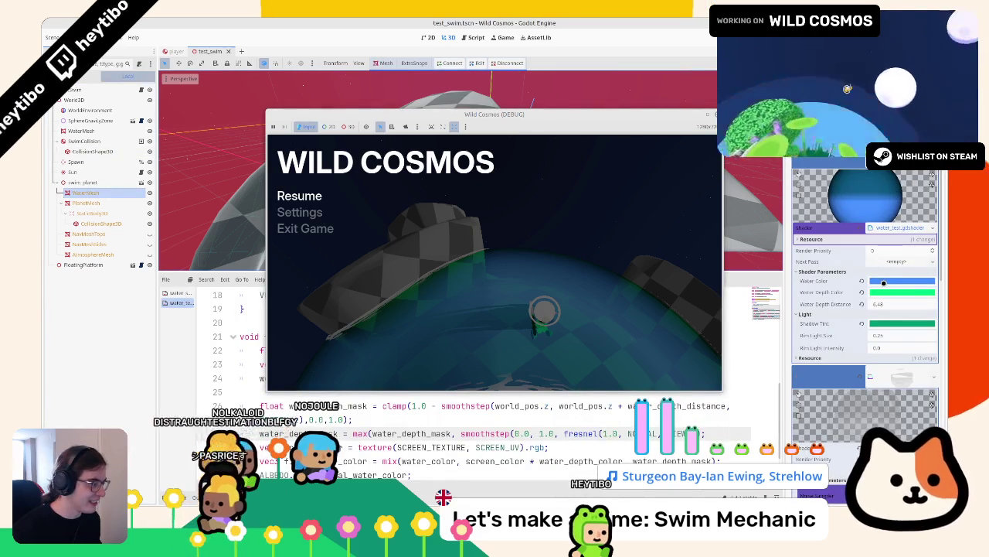
mouse_move(863, 303)
mouse_down()
mouse_move(877, 303)
mouse_move(862, 303)
mouse_up()
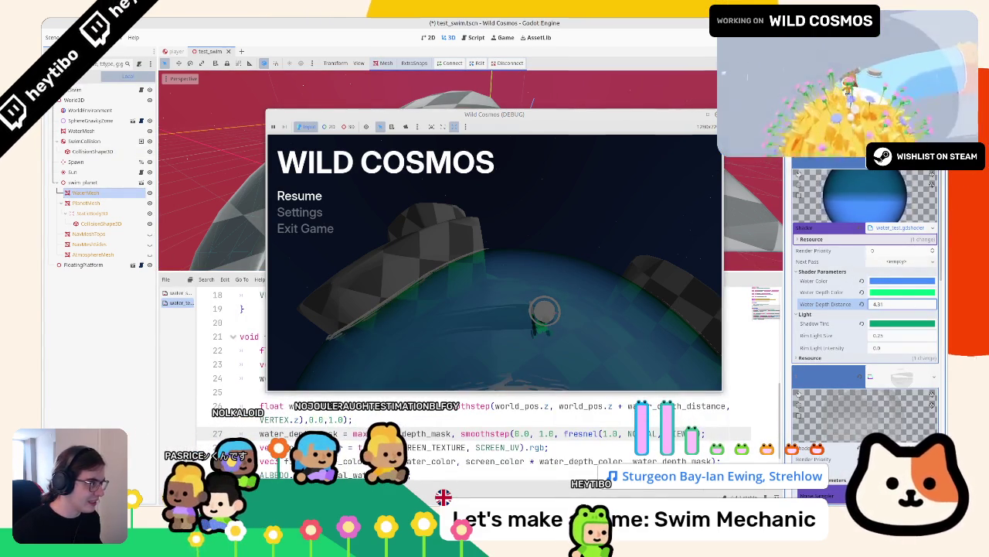
key(F8)
Add a blank line after line 26, widen the code editor, and copy world_pos.z
click(364, 379)
key(Return)
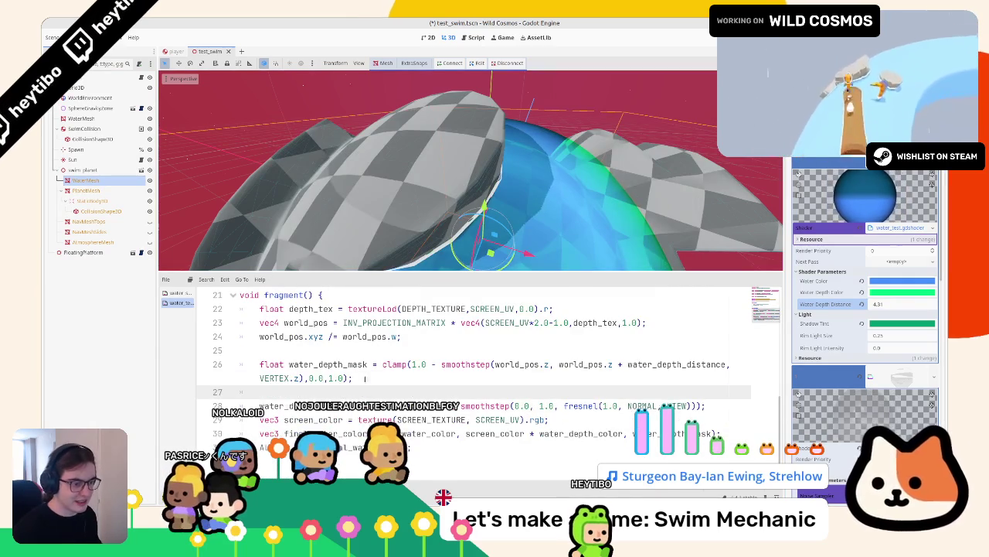
double_click(516, 364)
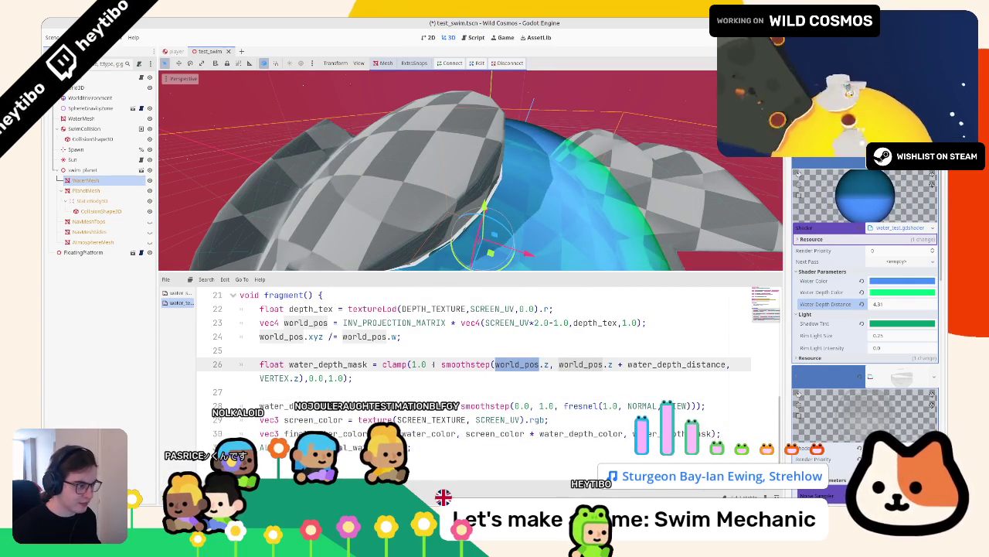
drag(558, 364, 727, 364)
mouse_move(647, 366)
mouse_down()
mouse_move(603, 364)
mouse_move(620, 365)
mouse_up()
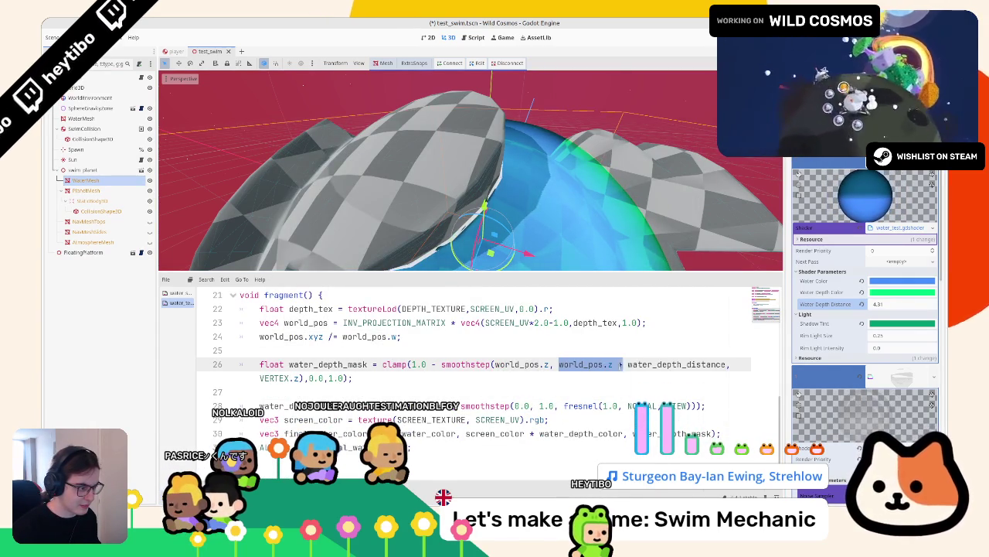
click(615, 431)
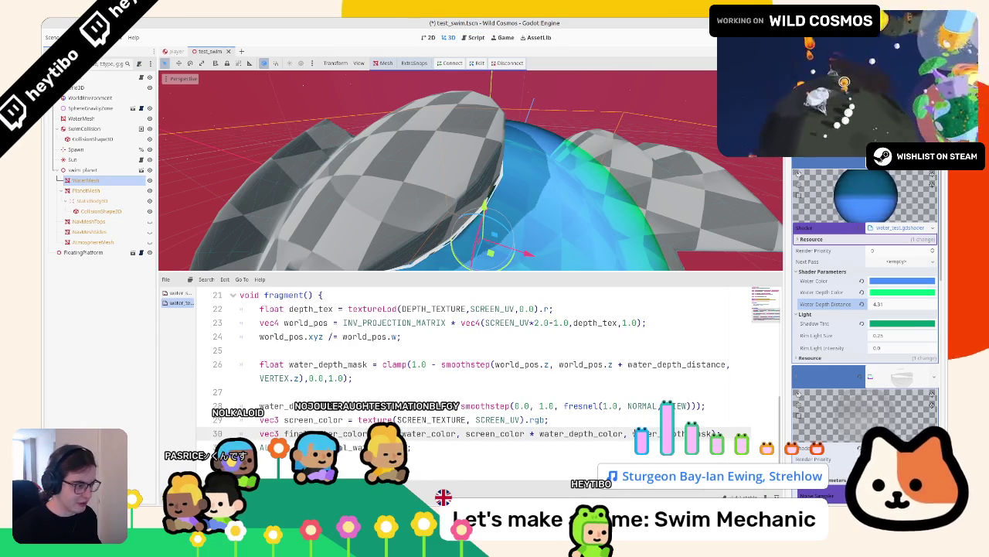
key(ctrl+s)
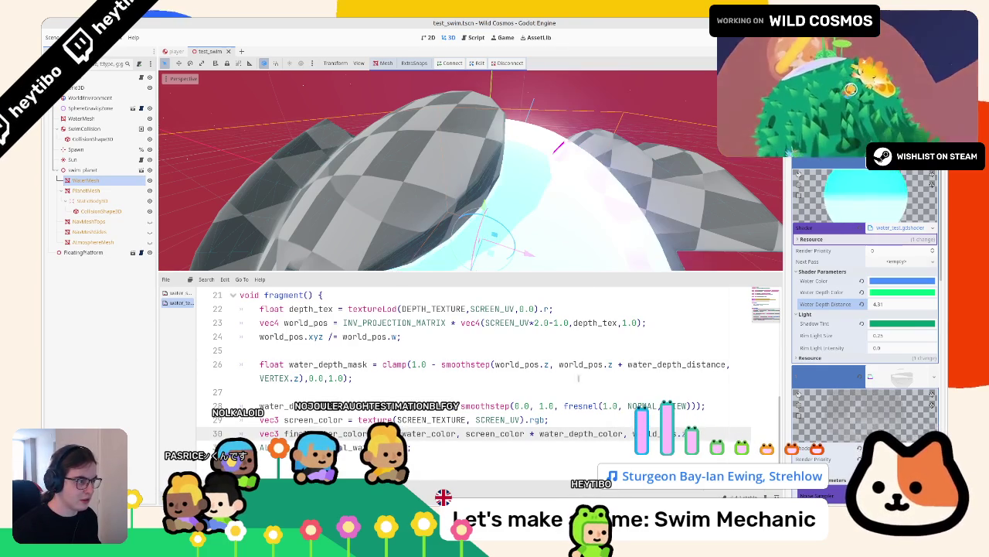
double_click(672, 433)
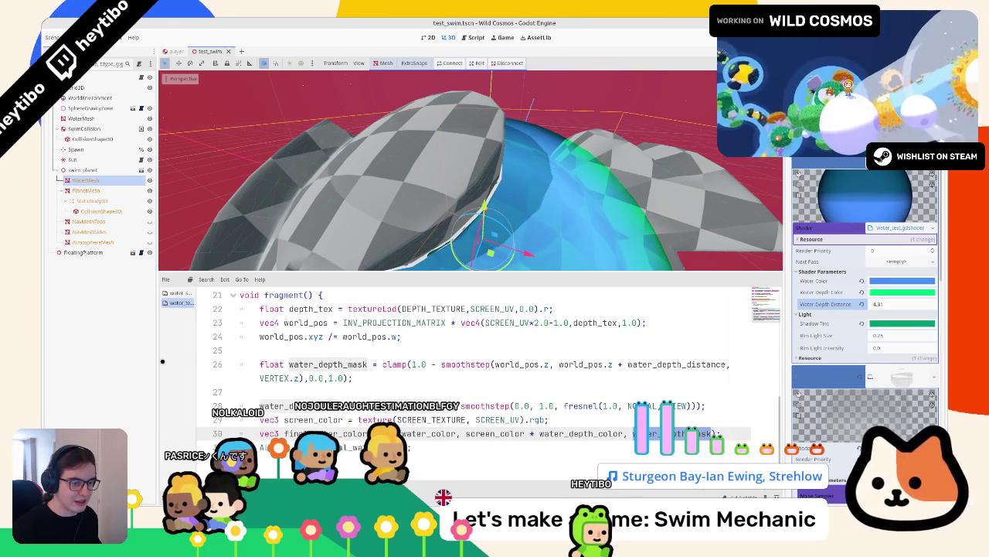
drag(158, 357, 105, 357)
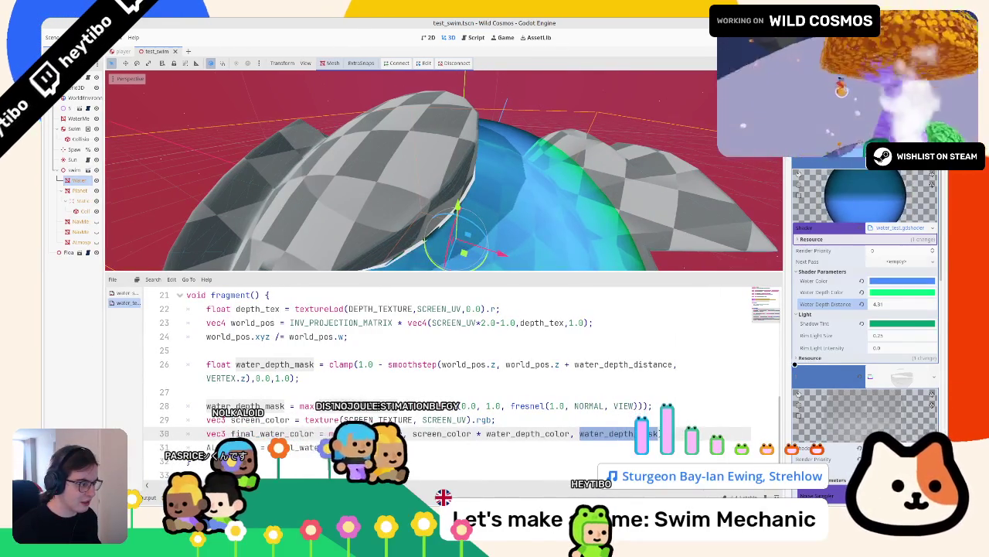
drag(783, 361, 833, 361)
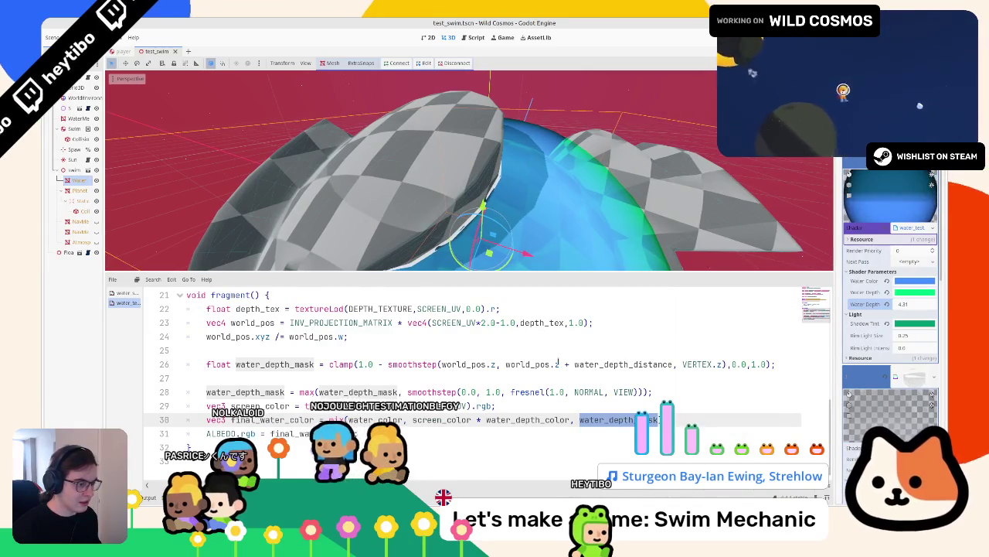
double_click(614, 364)
click(528, 364)
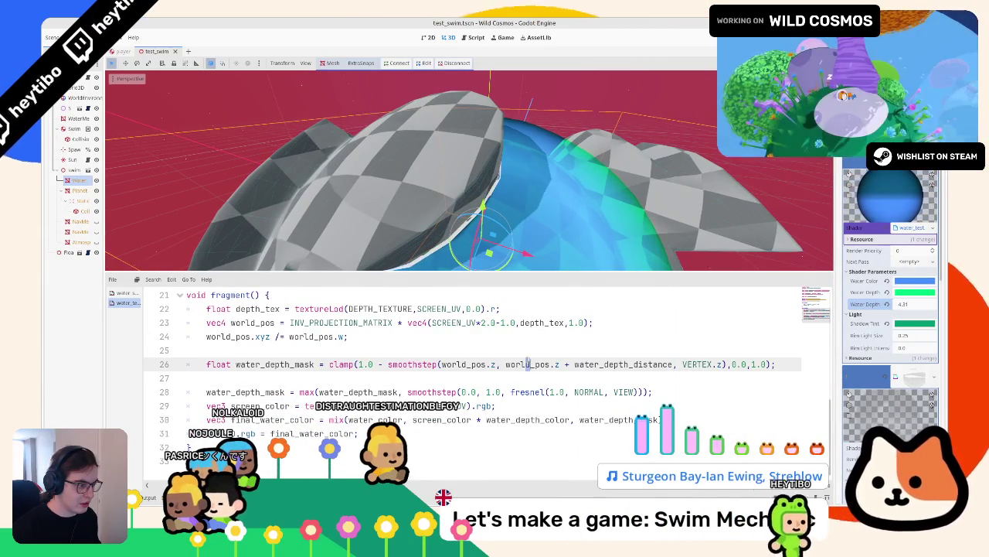
double_click(530, 364)
key(ctrl+c)
Make line 30's mix weight VERTEX.z / world_pos.z and check the result on the sphere
double_click(602, 419)
key(ctrl+v)
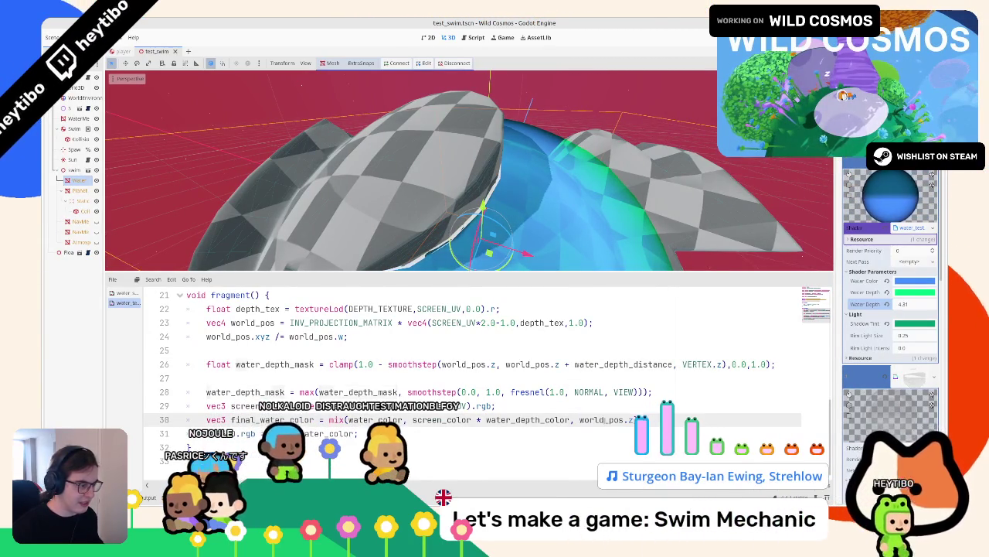
key(Return)
text(.z);)
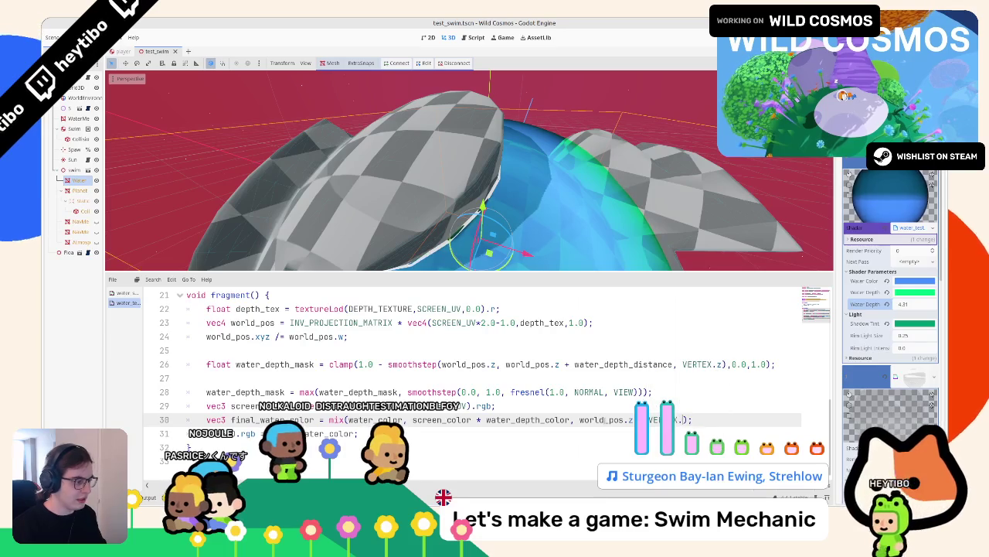
key(ctrl+s)
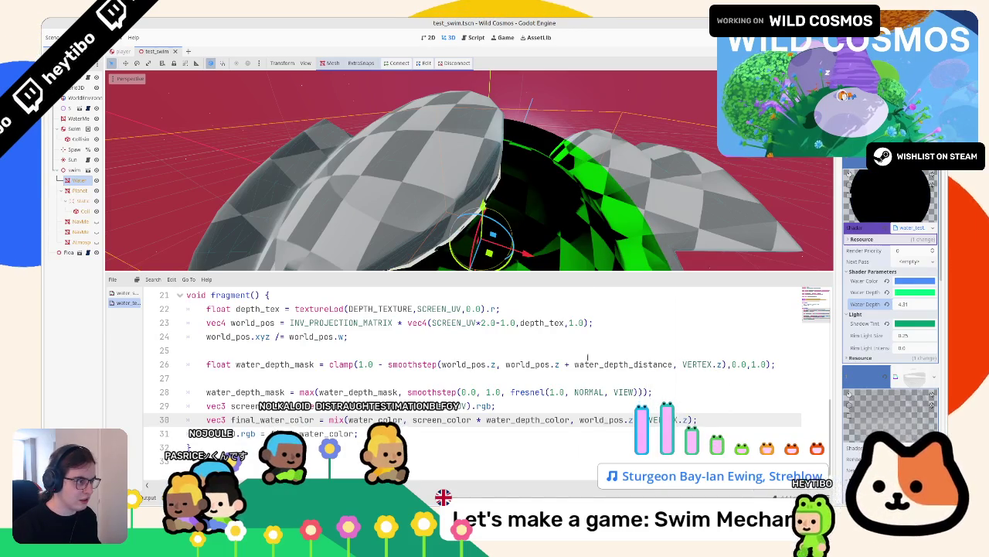
key(ctrl+shift+Left)
key(ctrl+shift+Left)
key(ctrl+x)
key(ctrl+Left)
key(ctrl+Left)
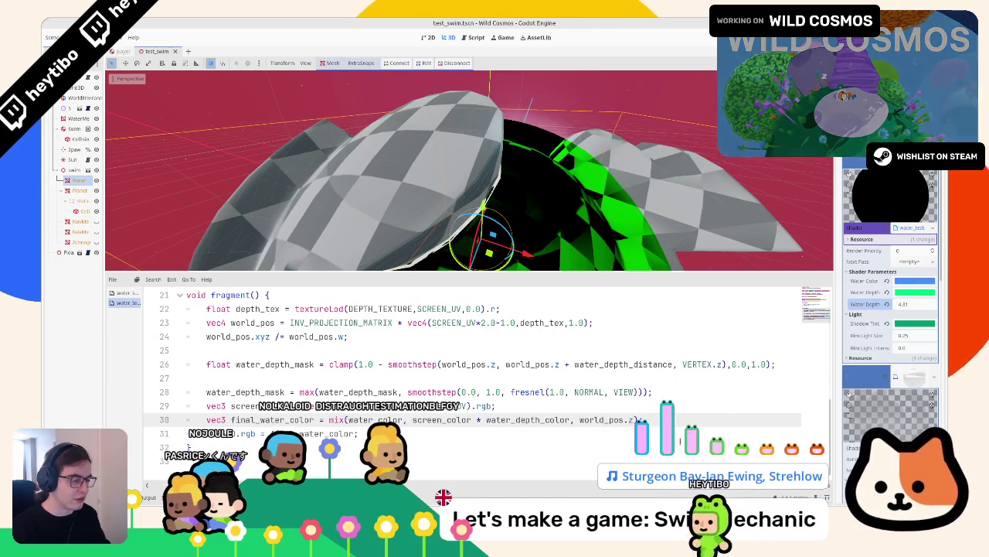
key(ctrl+v)
text(/)
key(ctrl+s)
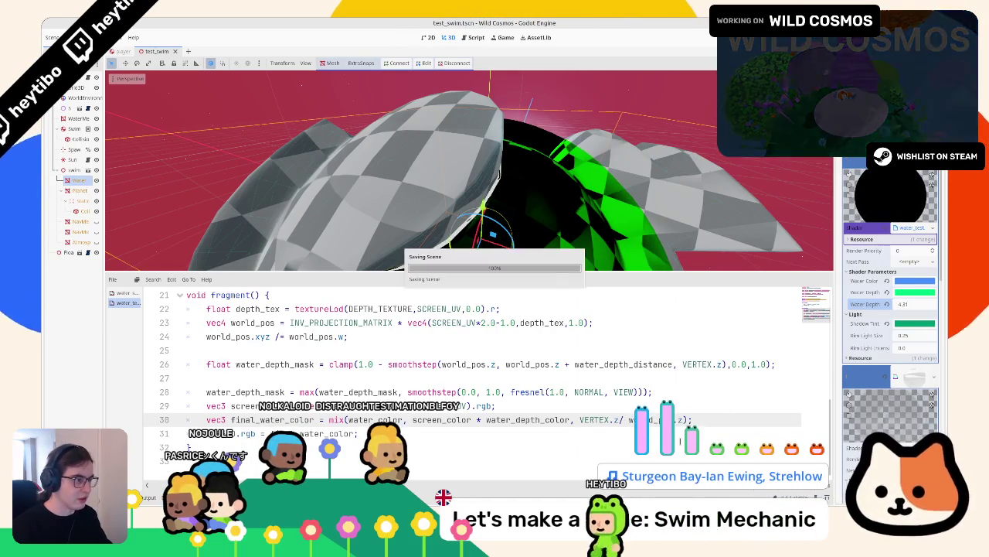
drag(541, 193, 650, 250)
scroll(573, 179, down, 6)
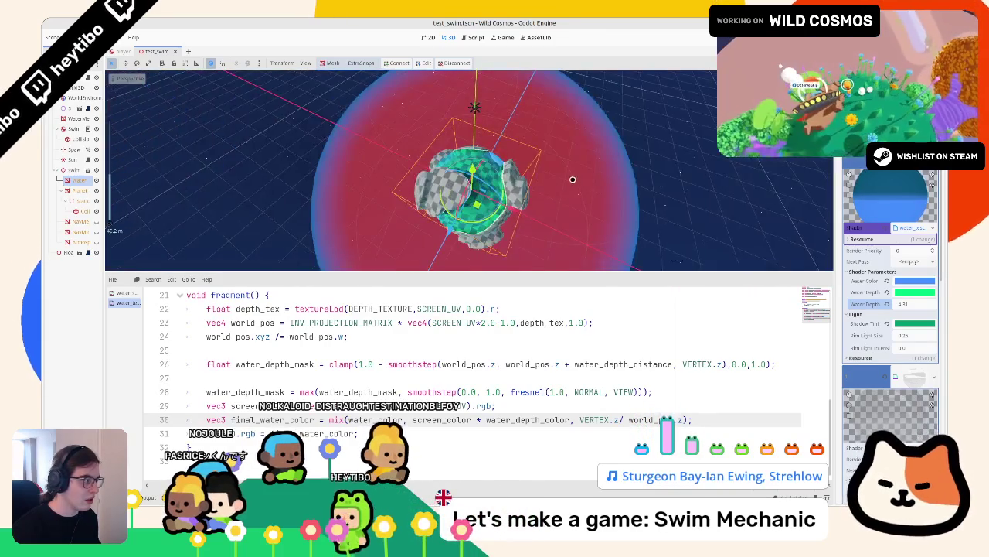
scroll(573, 179, up, 5)
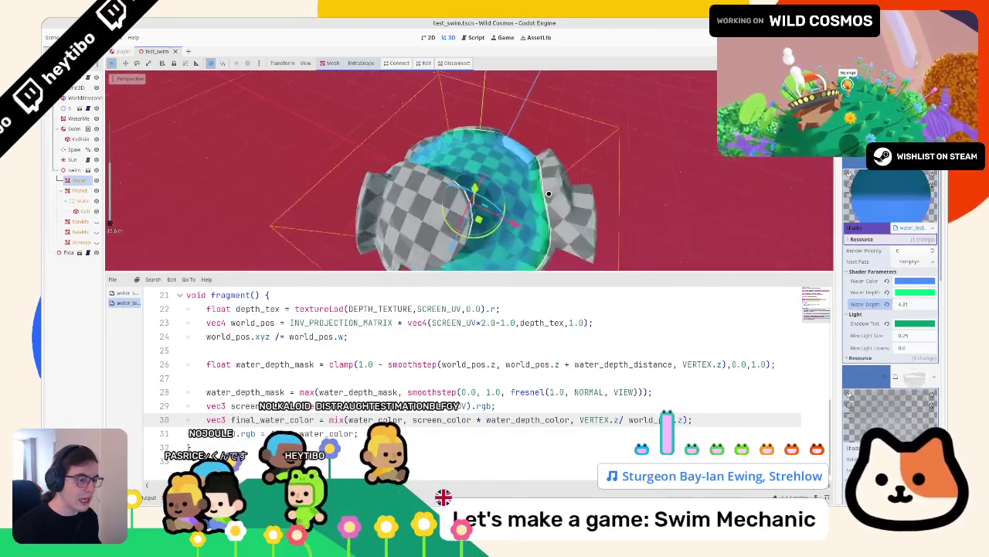
scroll(573, 180, down, 6)
Change the mix weight to world_pos.z / 100.0, then to 1.0 - (world_pos.z / 10.0)
double_click(594, 420)
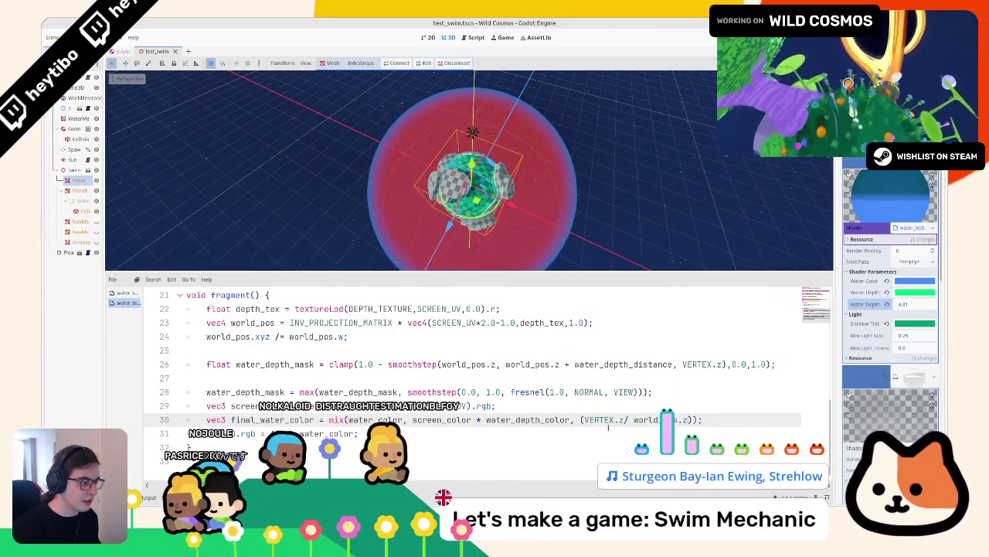
text(1.0-)
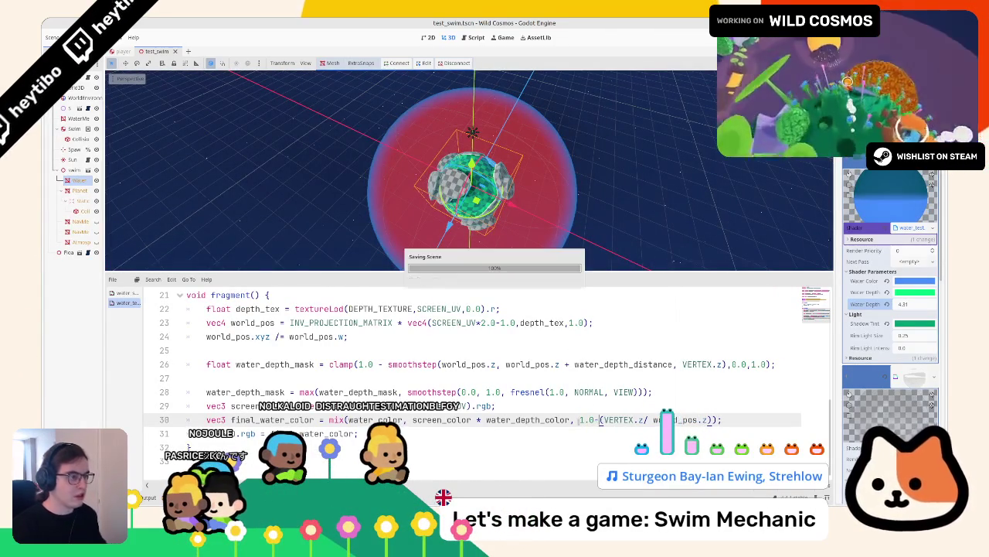
scroll(462, 193, up, 8)
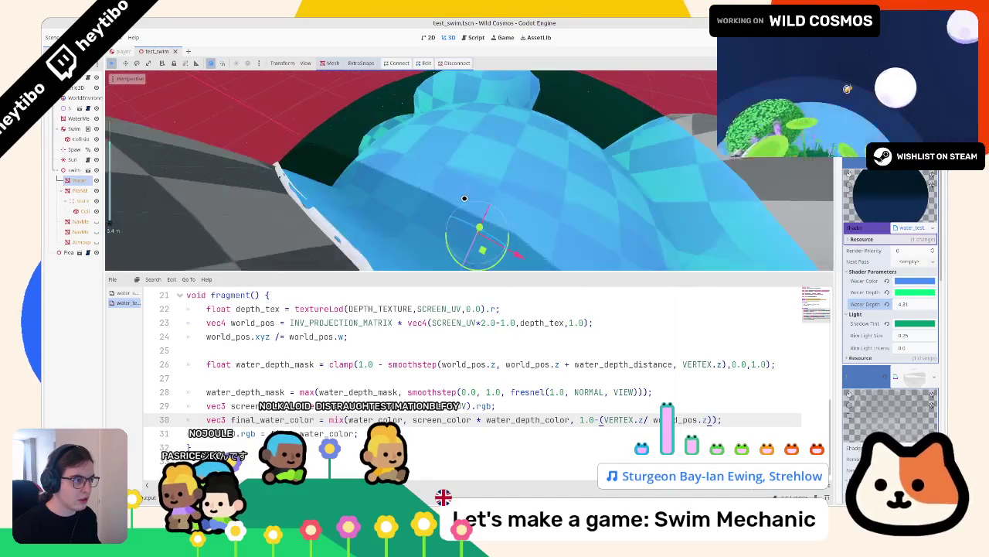
scroll(464, 196, down, 5)
key(ctrl+z)
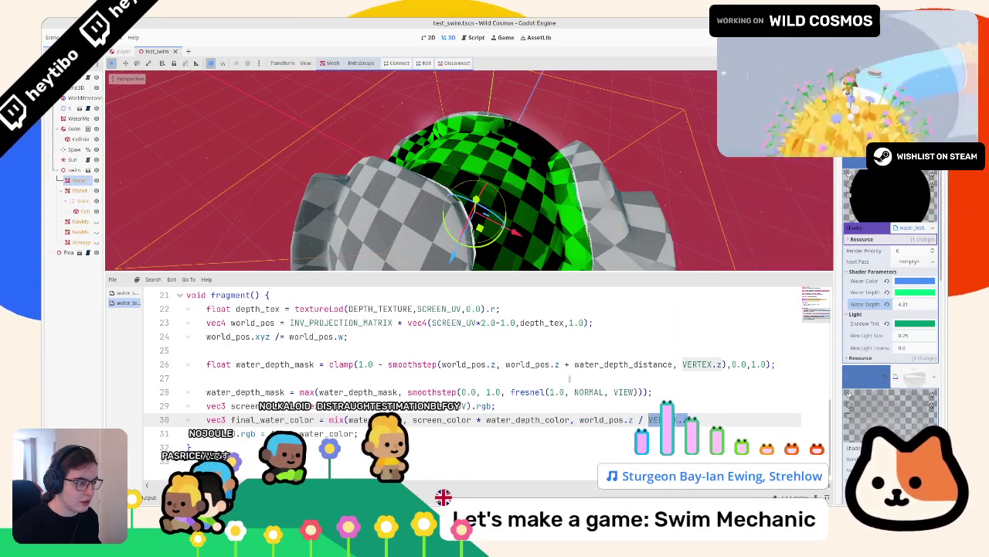
double_click(623, 364)
drag(505, 364, 560, 364)
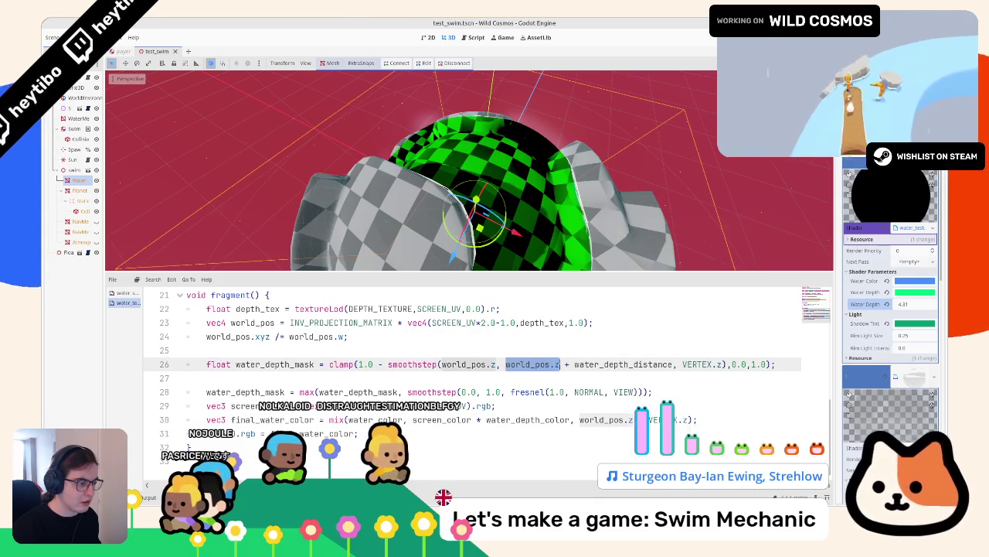
drag(648, 420, 690, 420)
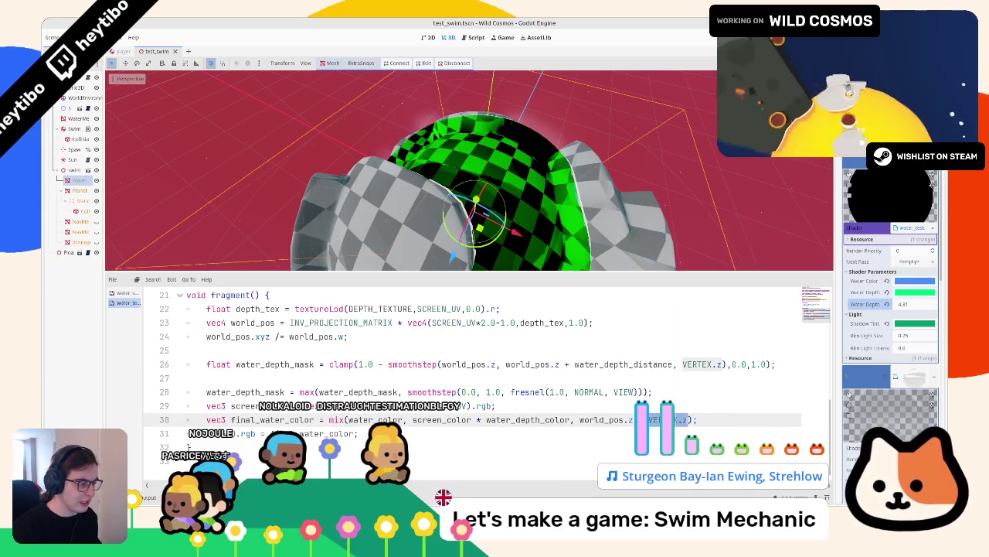
text(100.0)
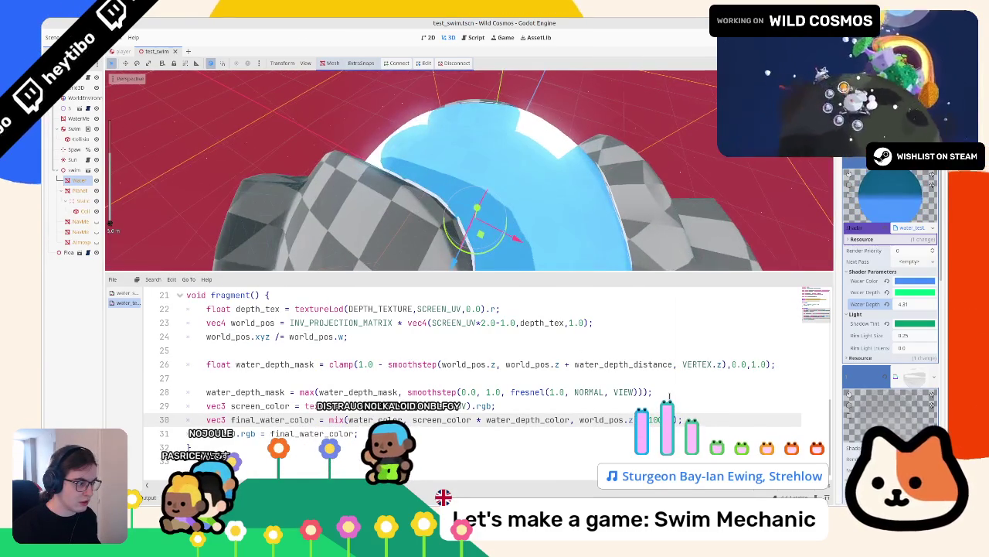
drag(580, 420, 634, 420)
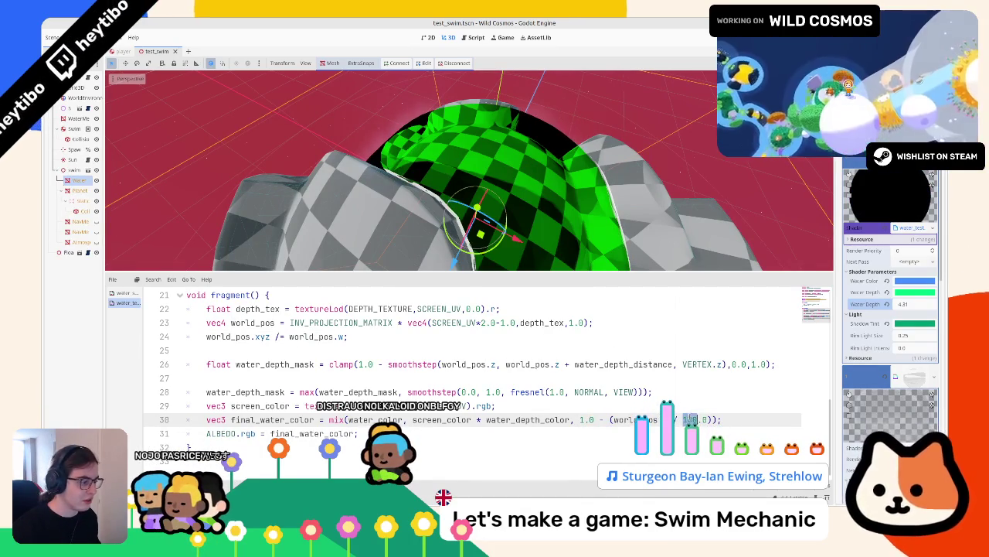
key(BackSpace)
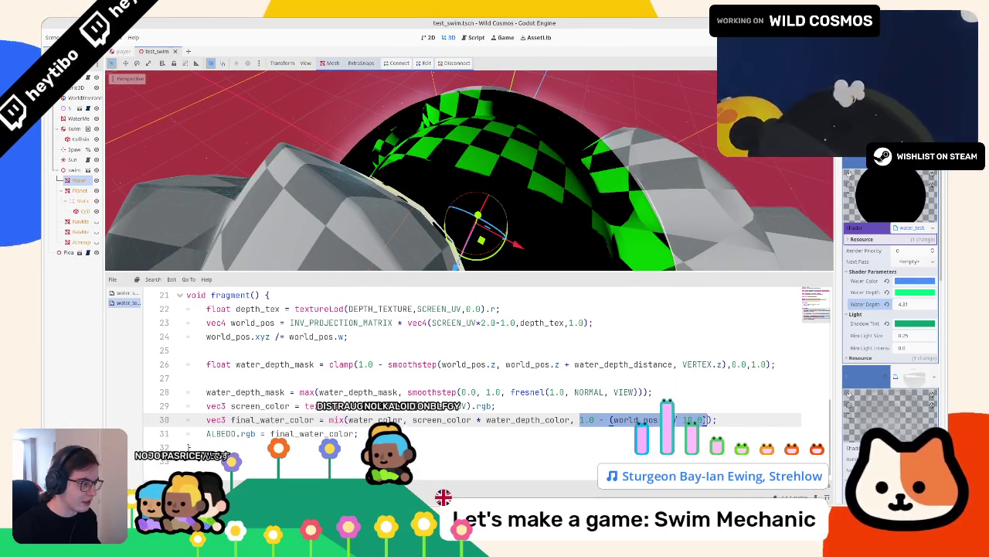
Complete clamp(1.0 - (world_pos.z / 1.0), 0.0, 1.0) after trying other divisors and dropping the inversion
text(clamp()
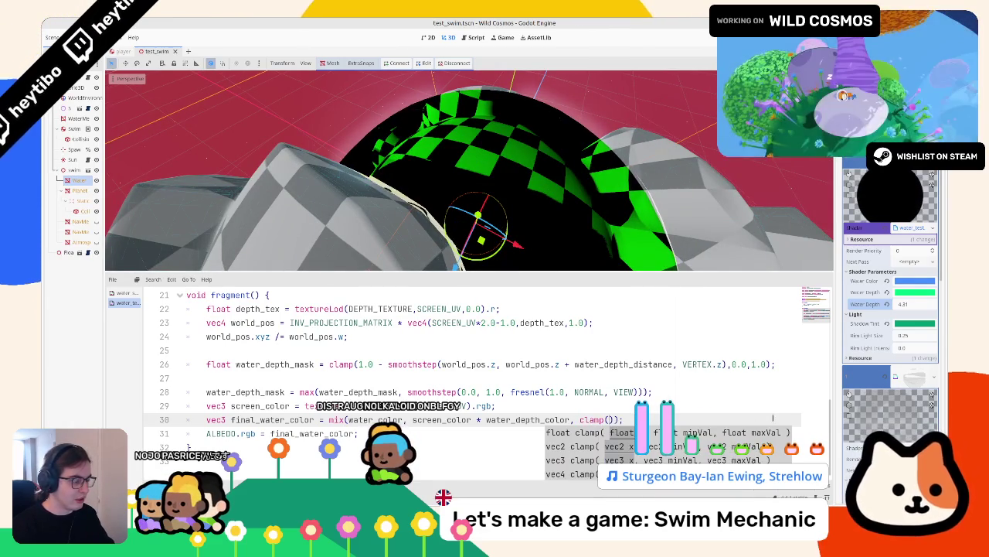
text( 1.0))
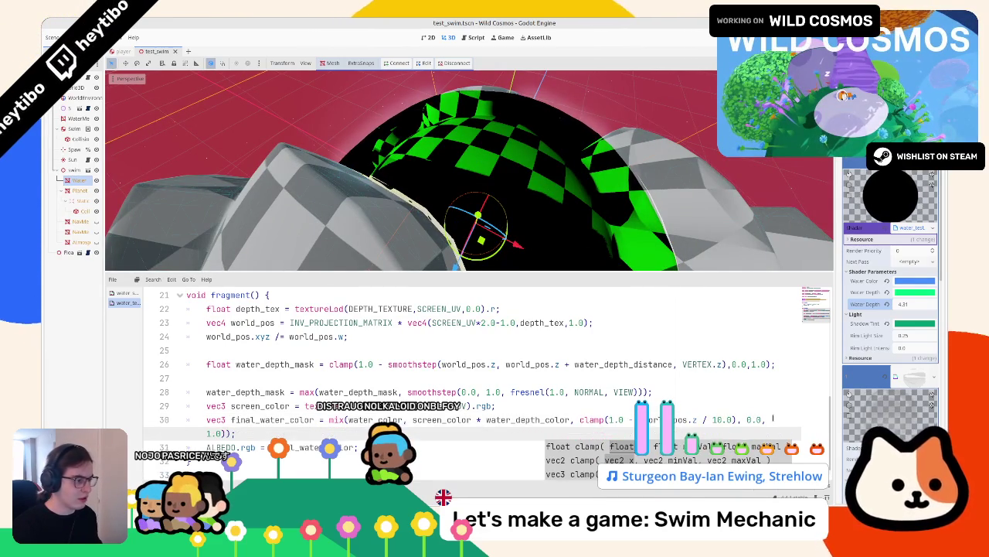
scroll(529, 152, down, 5)
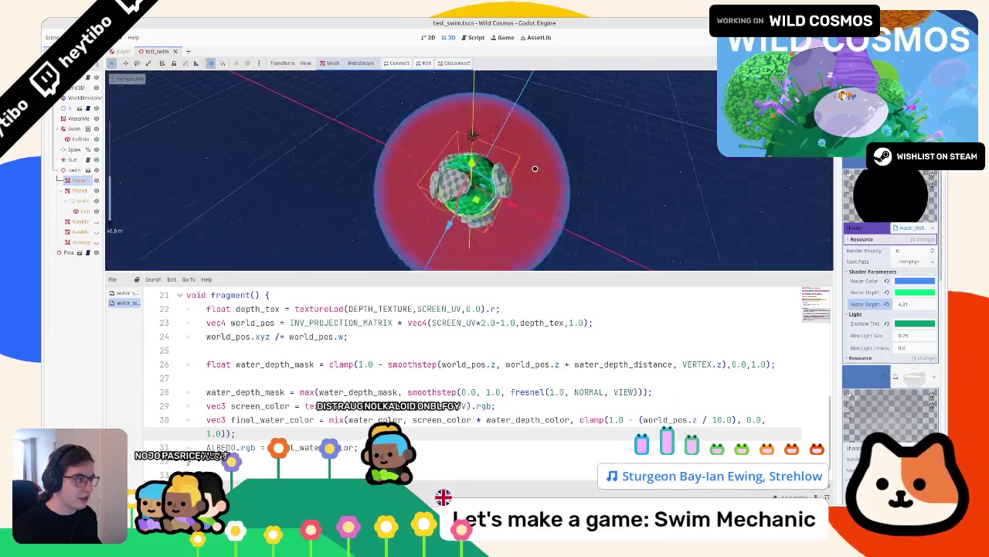
scroll(530, 152, up, 5)
click(718, 420)
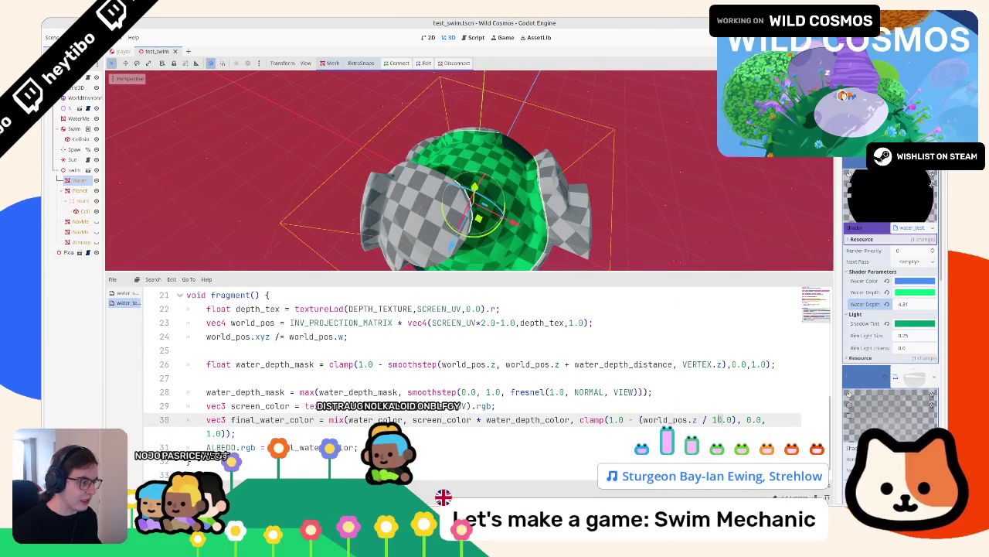
key(Delete)
key(Delete)
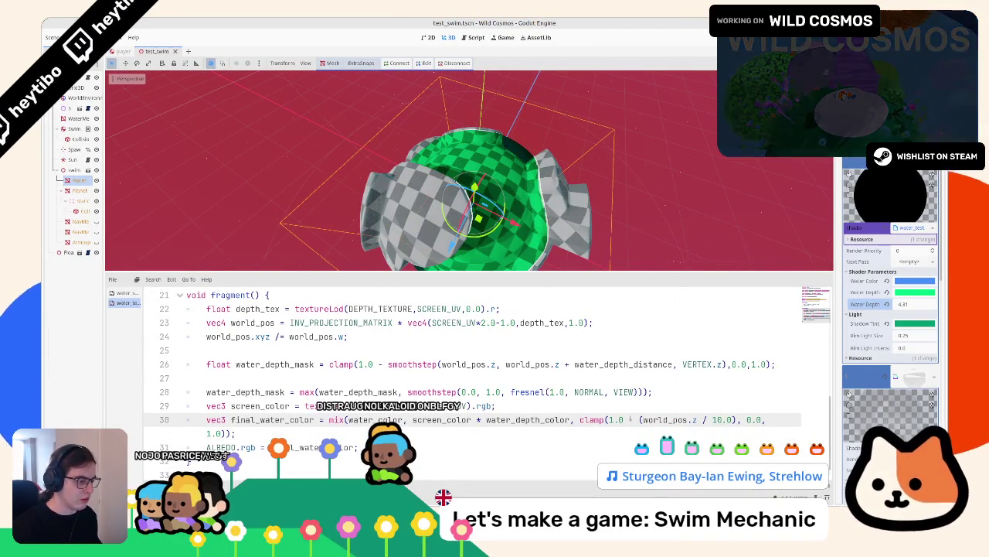
key(BackSpace)
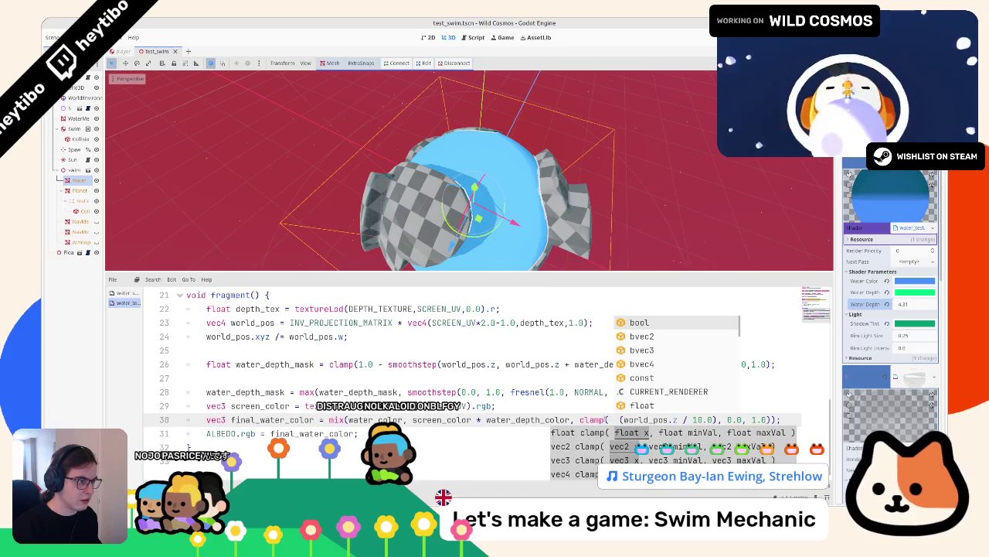
scroll(470, 170, up, 3)
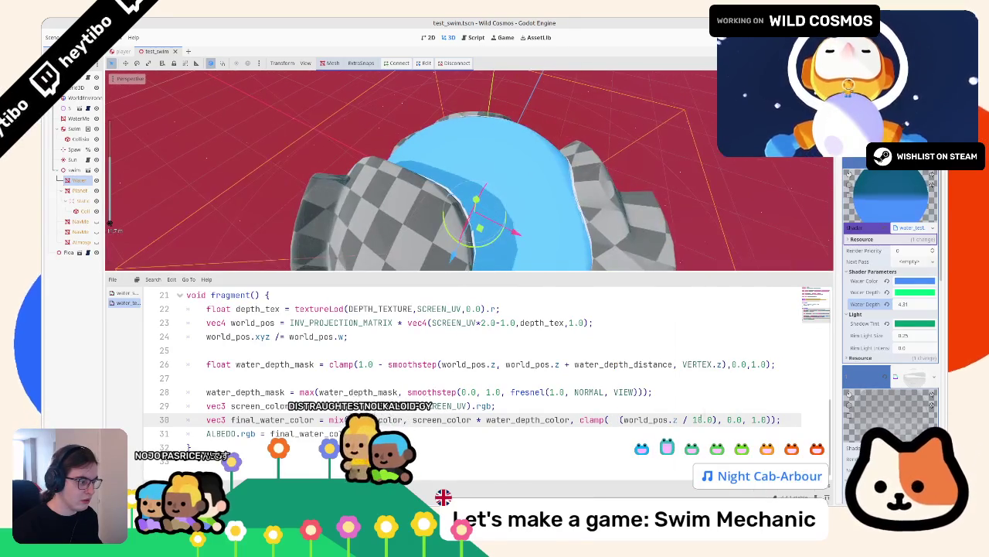
key(Delete)
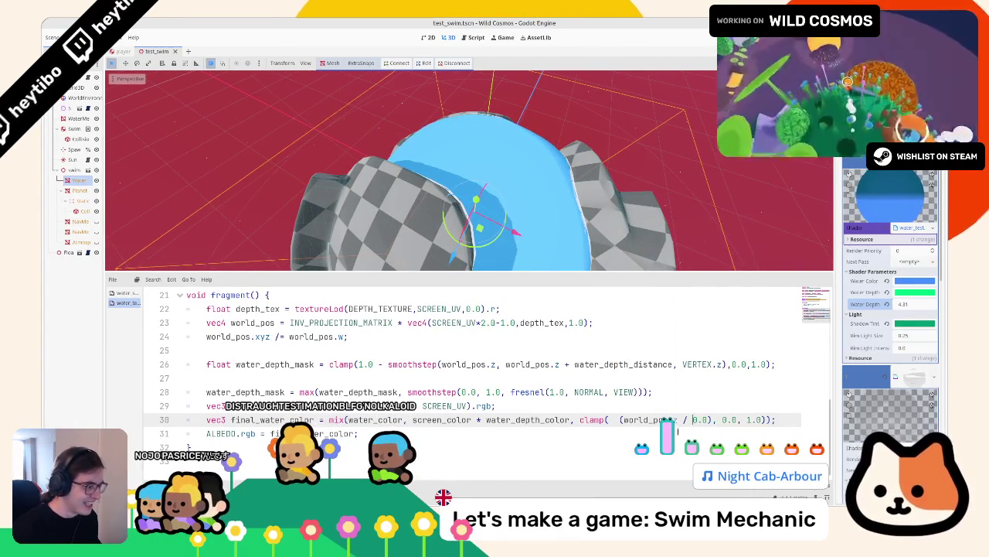
text(1.0 -)
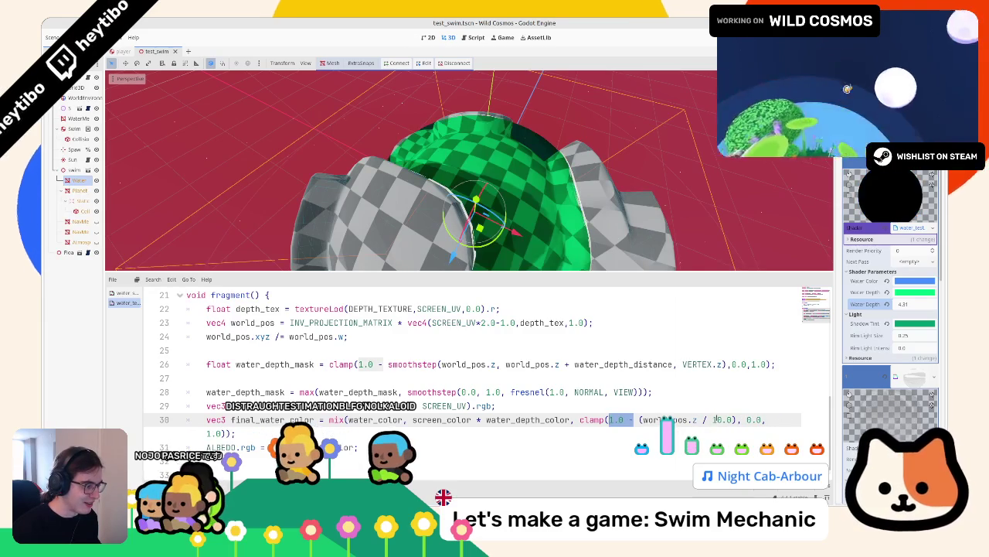
text(0)
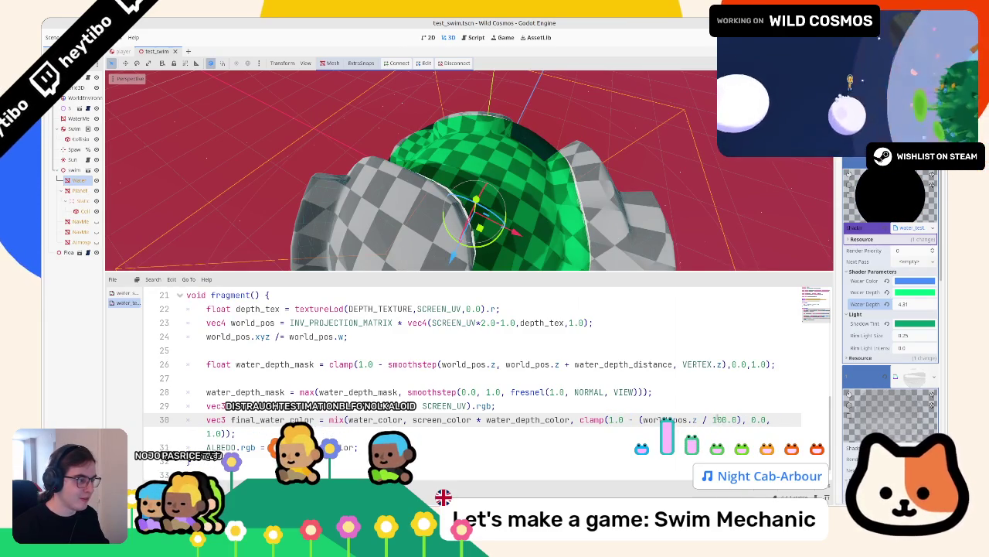
key(BackSpace)
drag(495, 231, 521, 247)
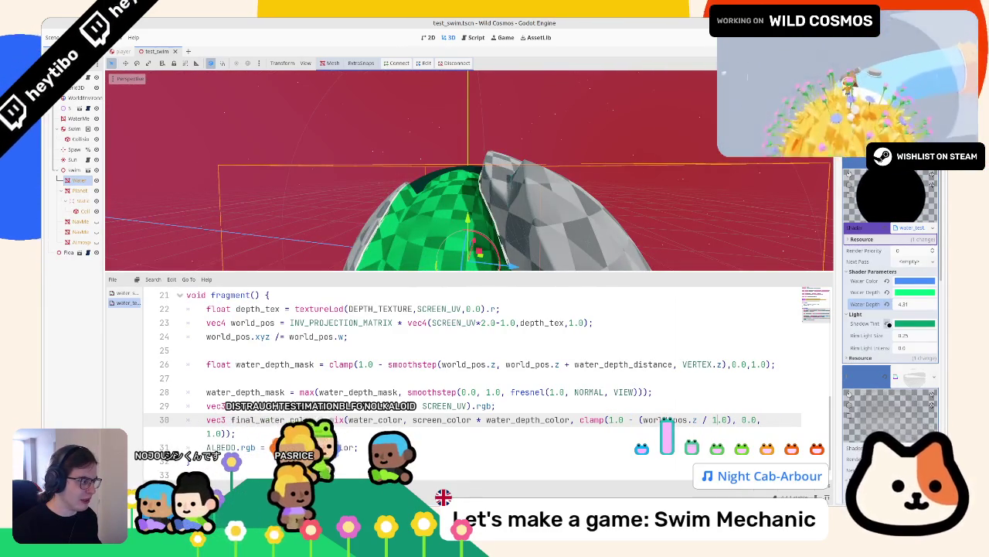
Set Shadow Tint to greyish-blue 8a939e after trying light blue 61abff
click(888, 323)
click(899, 324)
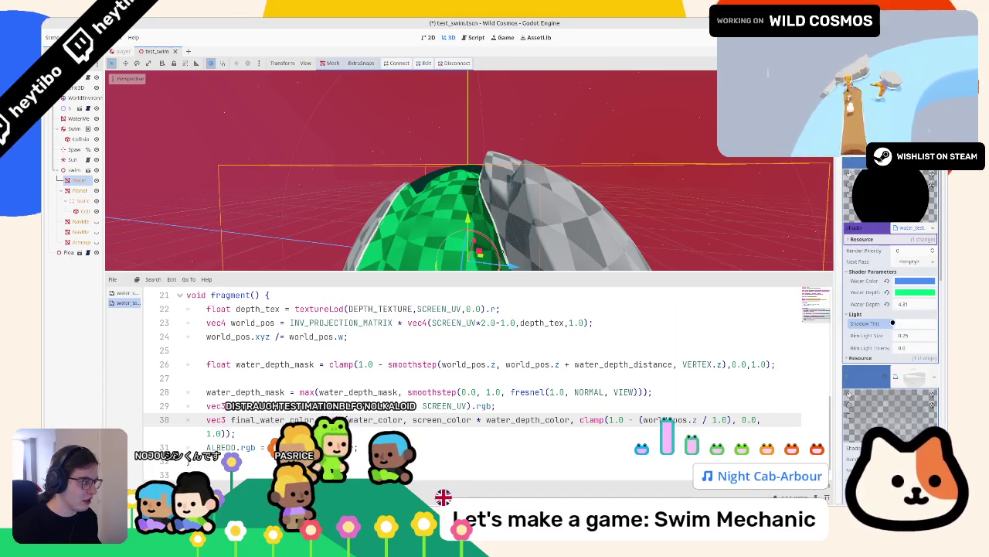
key(ctrl+v)
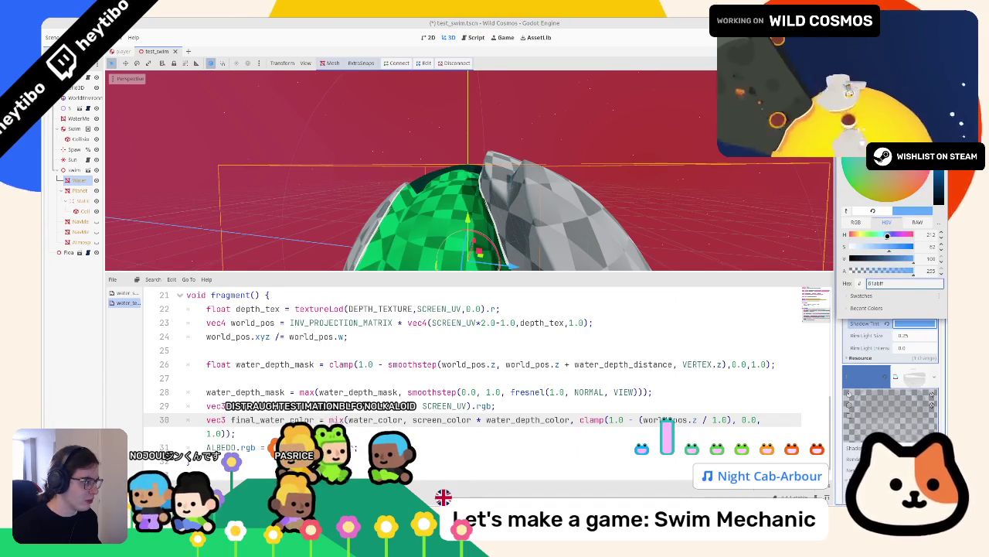
key(ctrl+v)
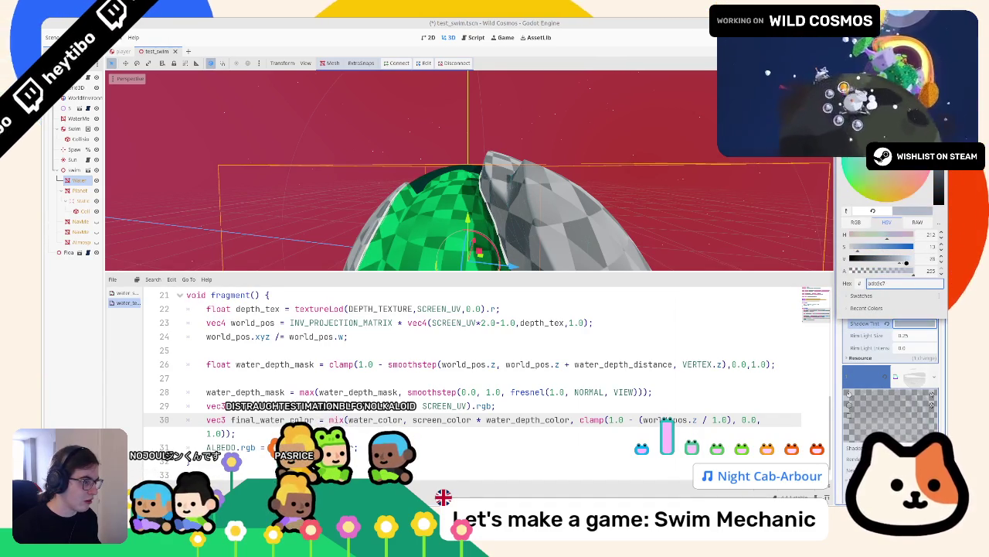
click(696, 244)
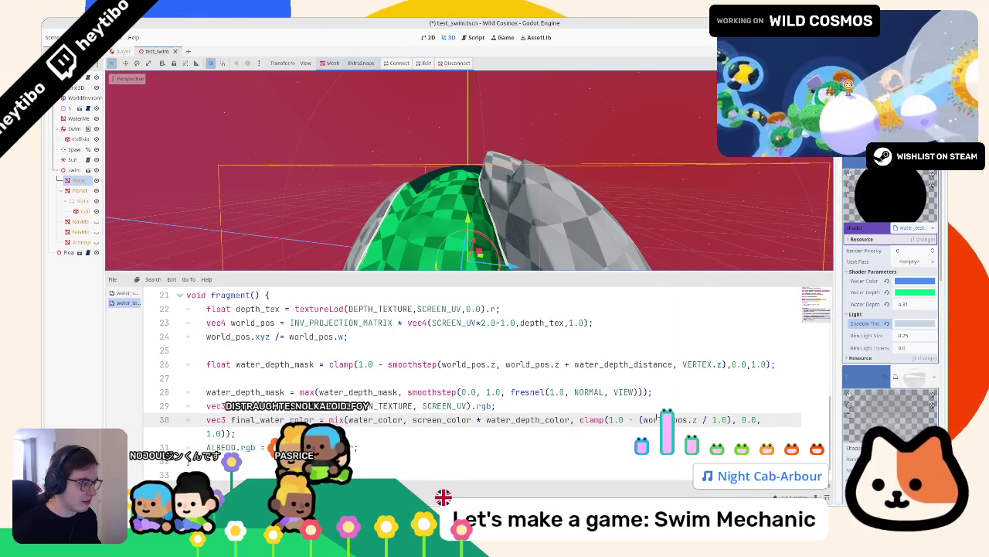
Change line 30's division to 10.0 / world_pos.z and save the scene
double_click(656, 418)
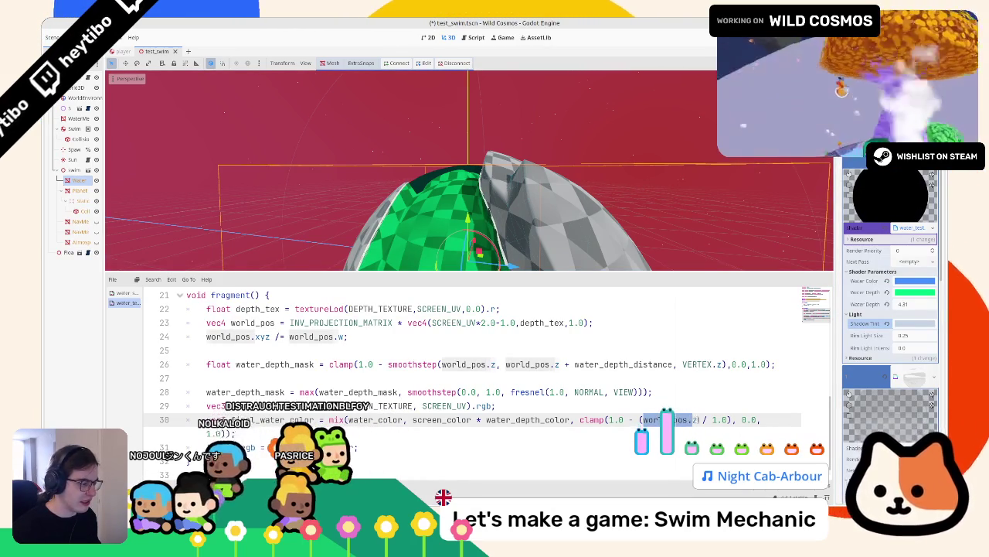
key(shift+Right)
key(shift+Right)
mouse_move(686, 419)
mouse_down()
mouse_move(712, 419)
mouse_move(643, 419)
mouse_up()
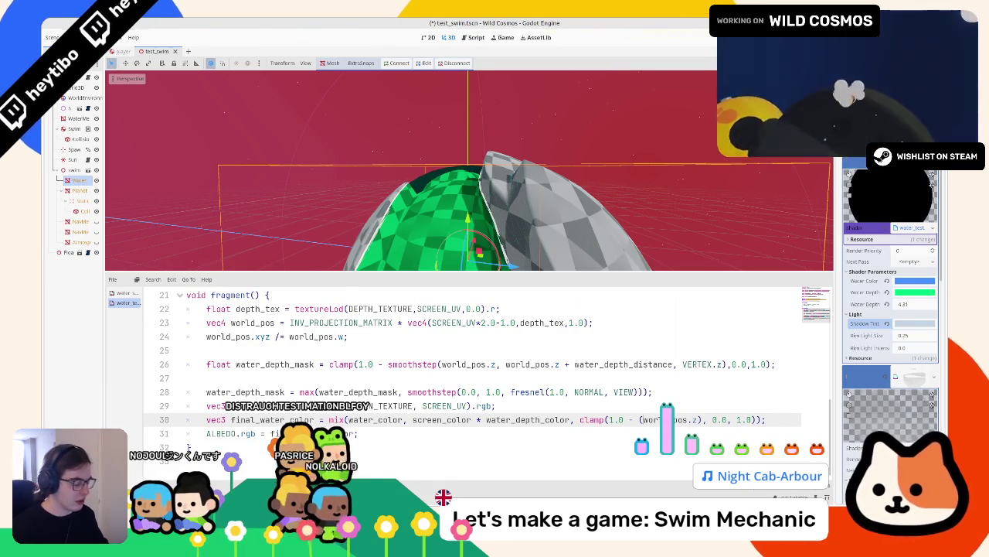
text(10/)
key(ctrl+s)
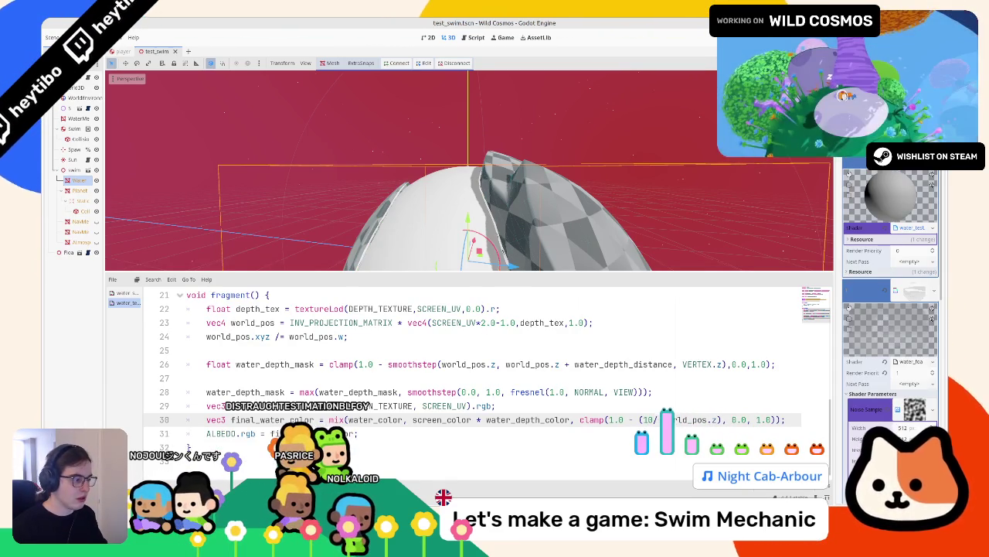
key(BackSpace)
text(.0 /)
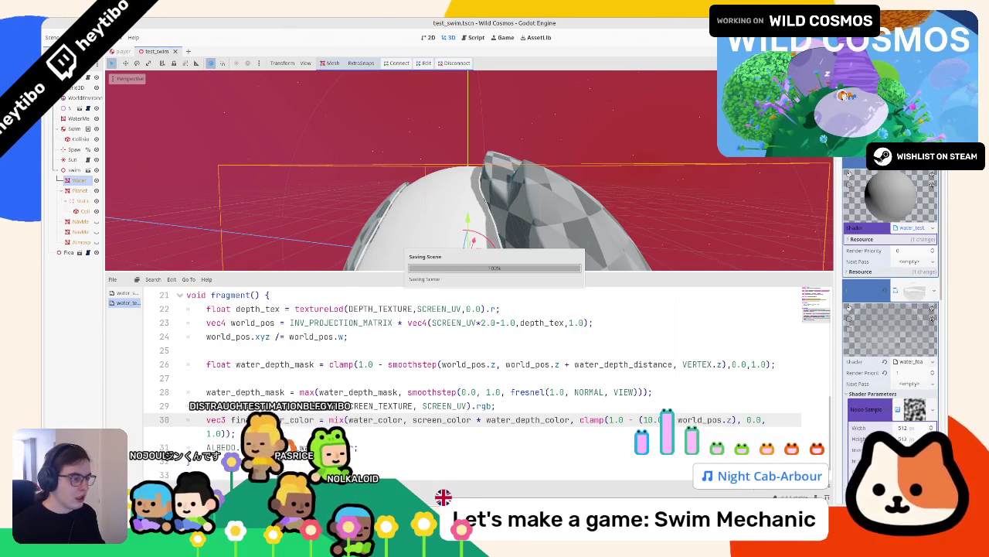
scroll(403, 113, up, 5)
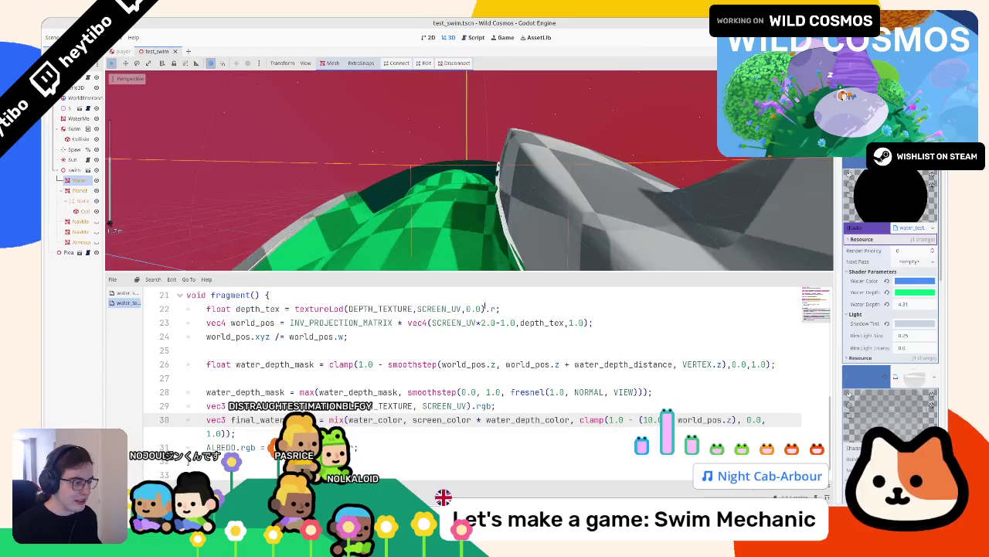
double_click(410, 364)
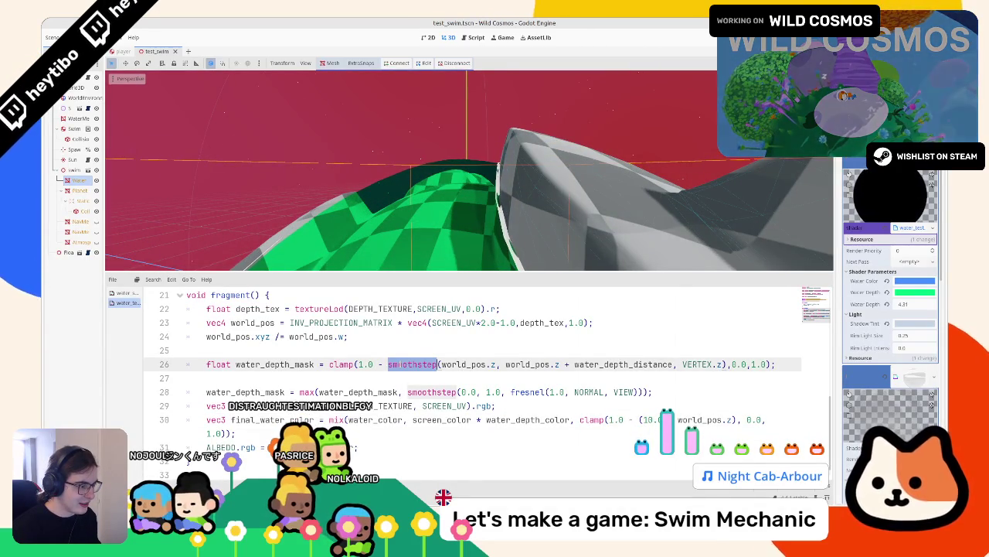
Duplicate the water depth mask line, move it down, and rename the copy depth_1
key(alt+shift+Down)
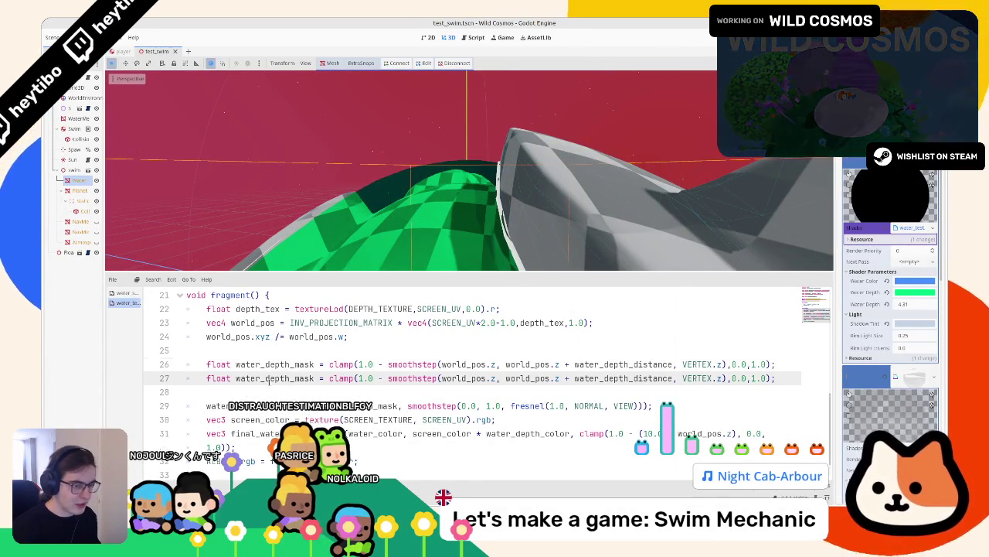
double_click(274, 378)
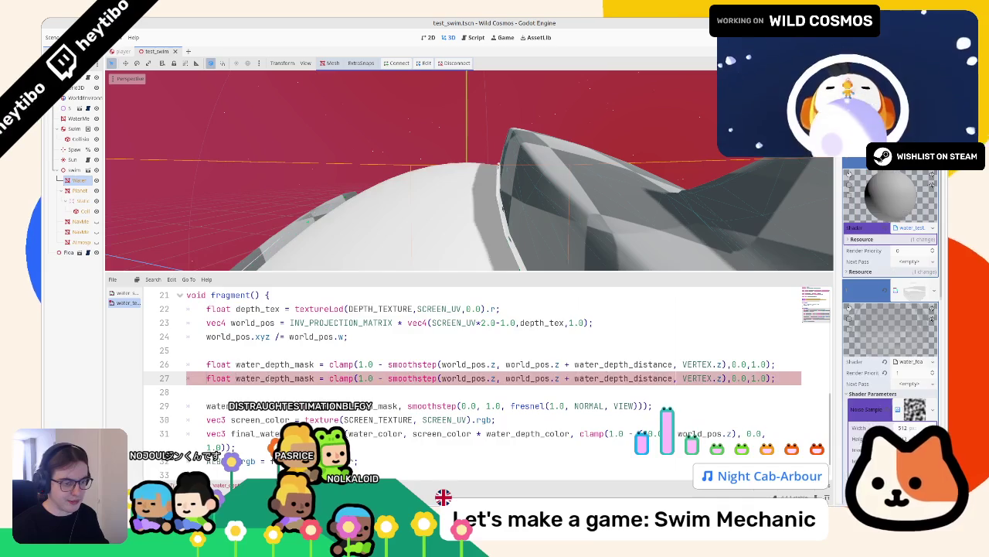
key(alt+Down)
key(alt+Down)
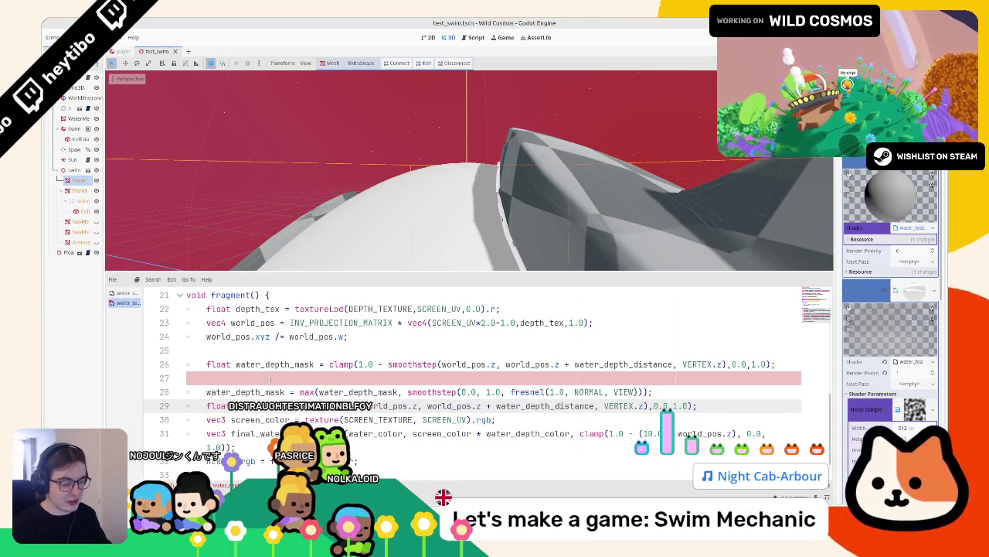
text(-)
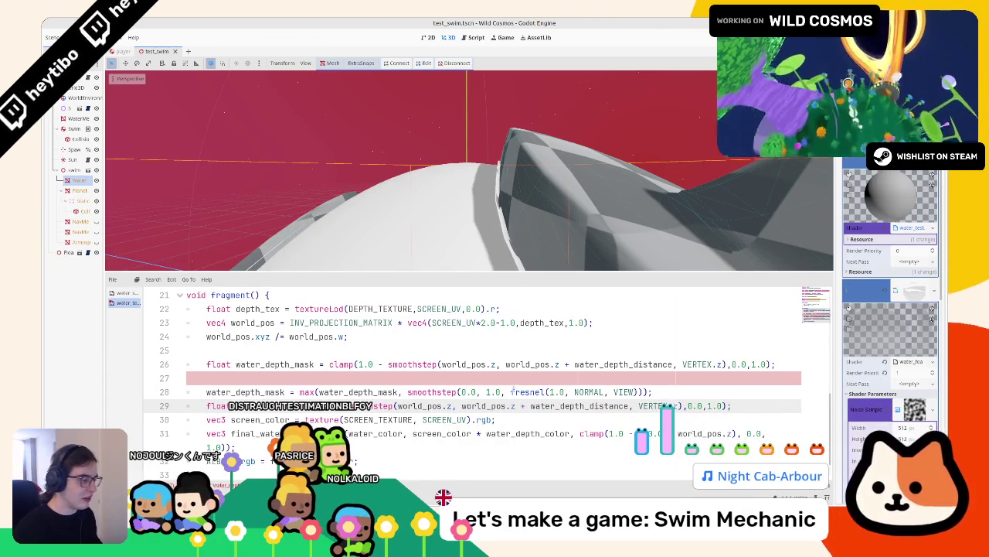
key(Return)
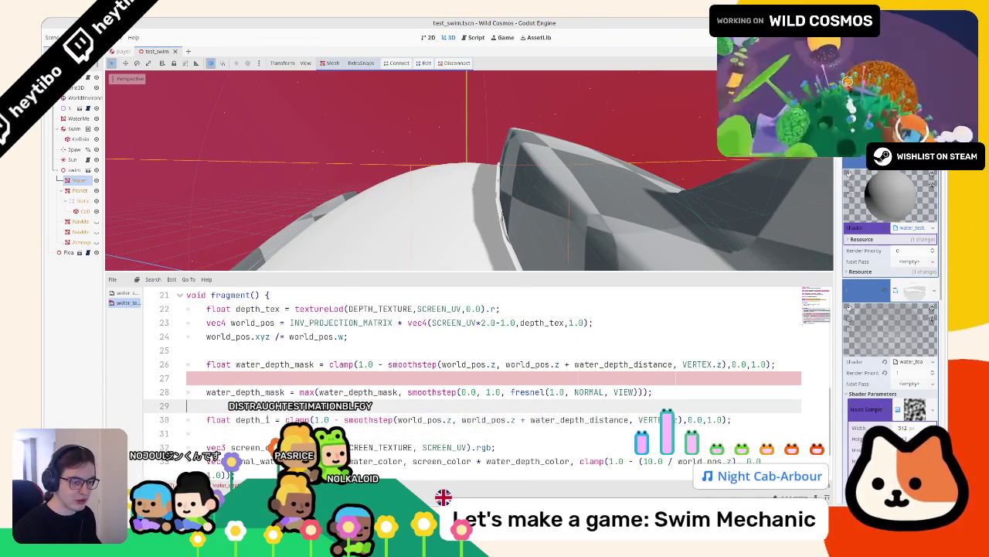
Replace the final colour mix weight with depth_1
double_click(268, 419)
drag(606, 461, 740, 461)
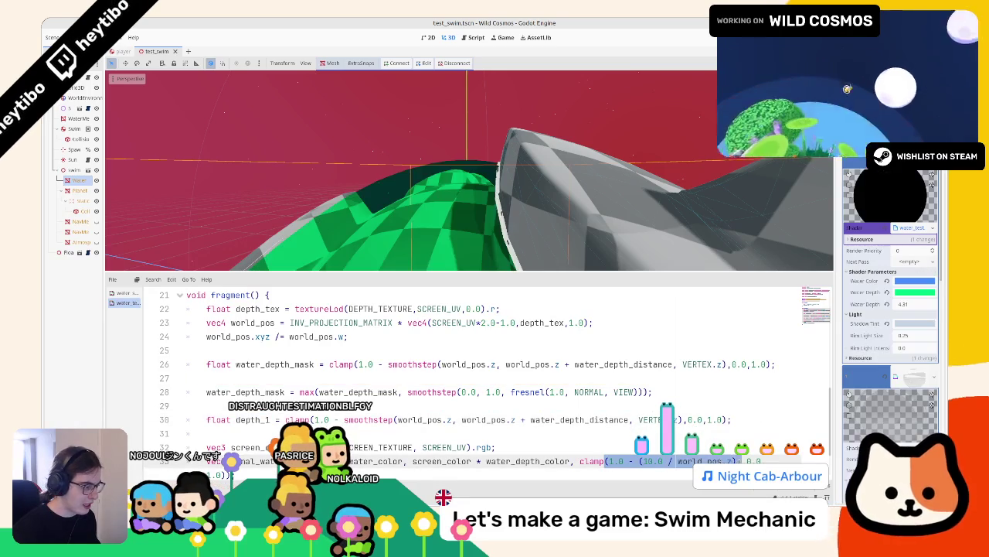
key(BackSpace)
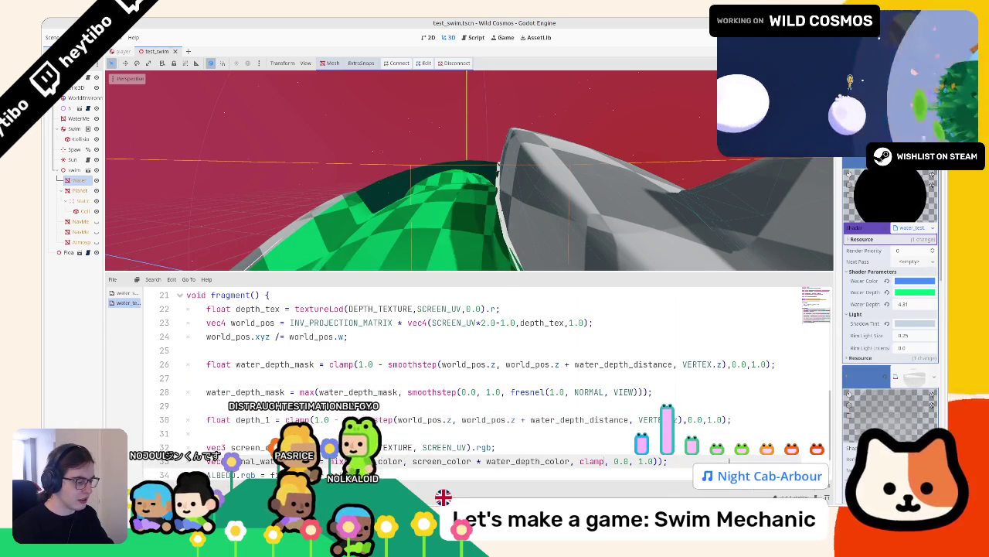
text(depth_1)
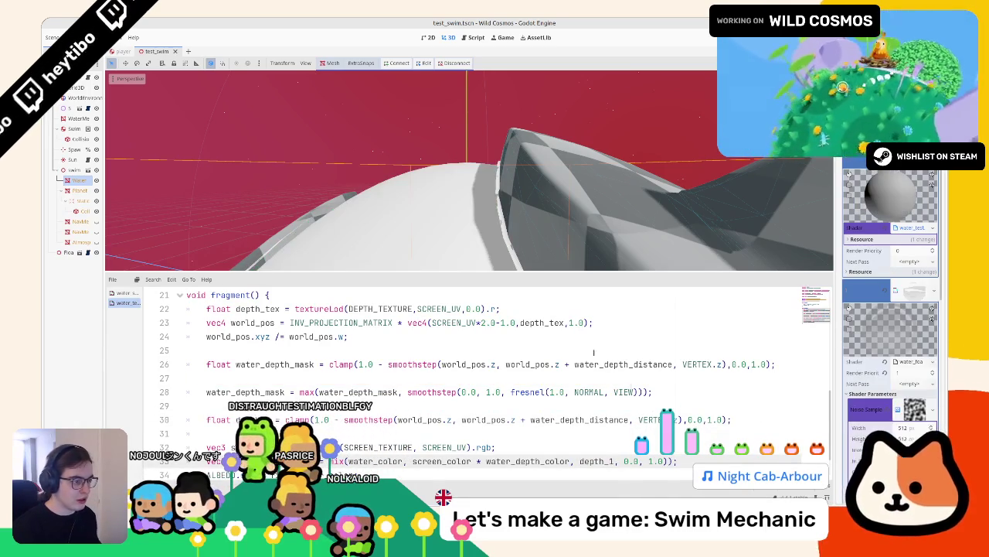
scroll(548, 398, down, 1)
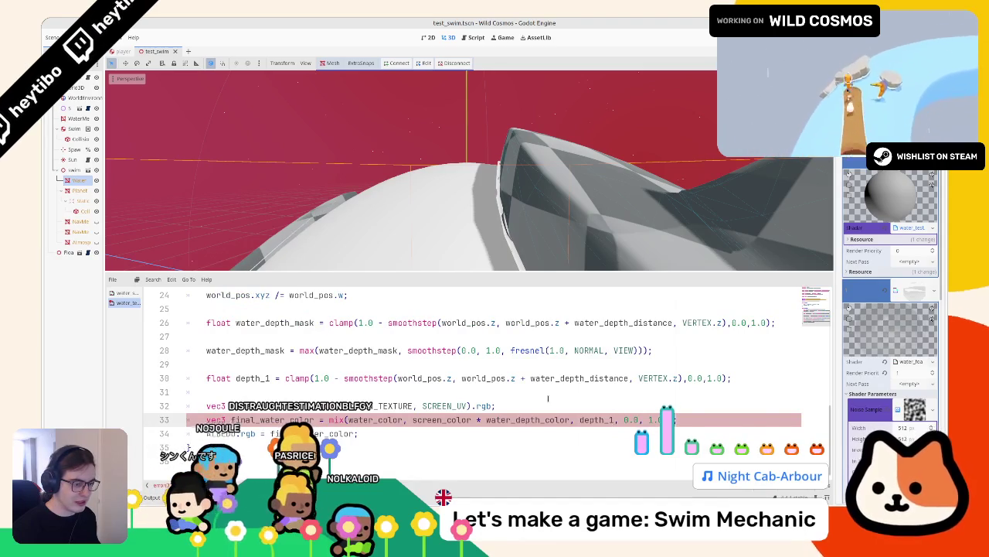
text(clamp(1.0 - (10.0 * world_pos.z))
key(ctrl+z)
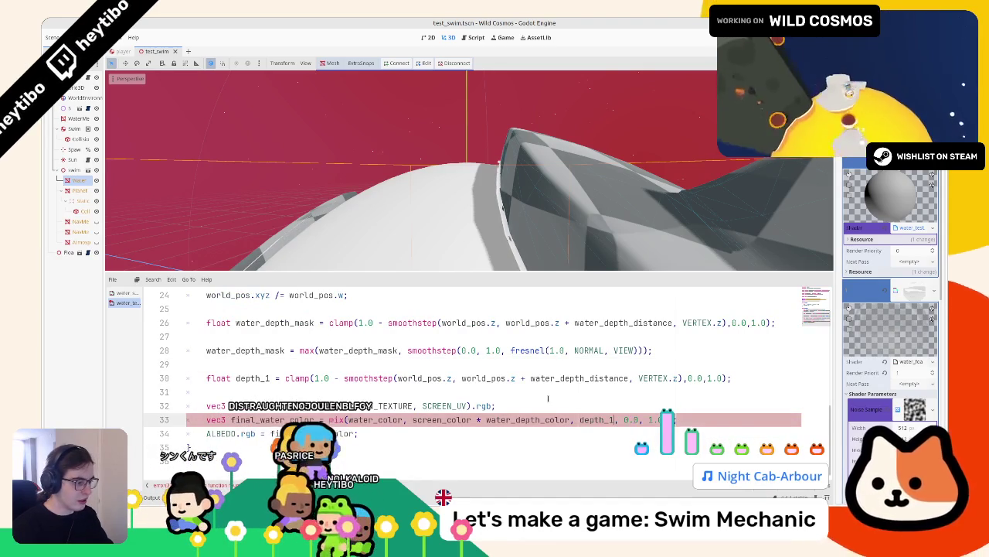
text(depth_1)
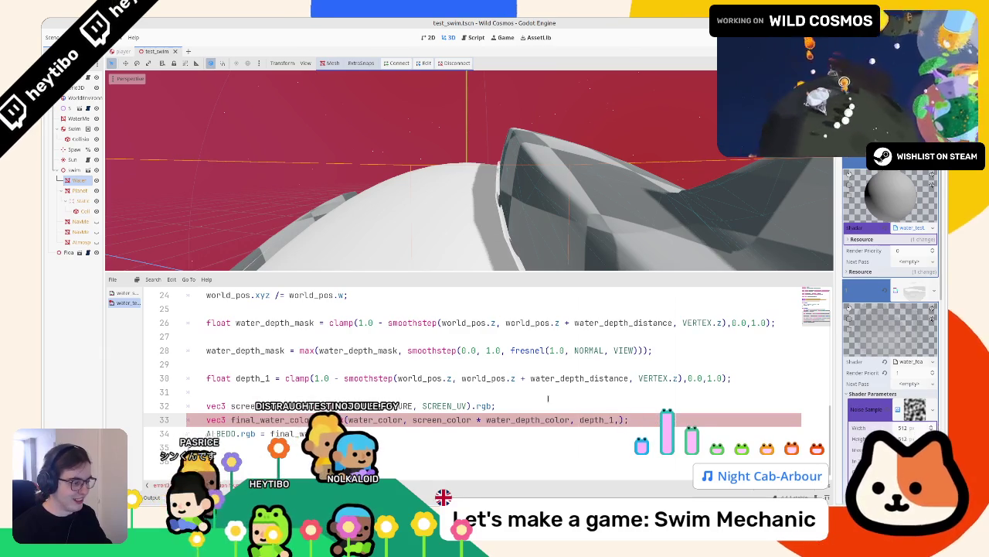
Remove the stray arguments after depth_1 and make its smoothstep end at world_pos.z + 10.0
key(BackSpace)
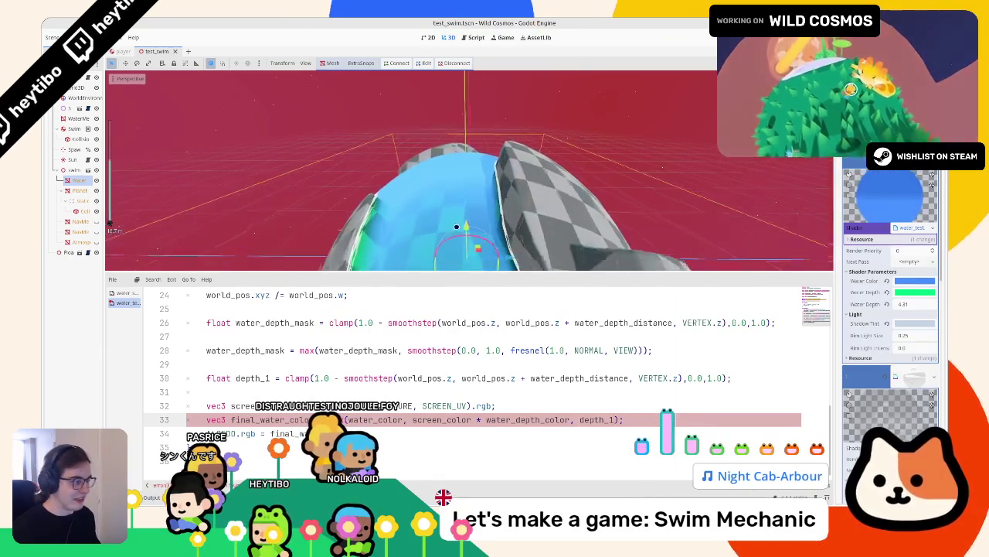
click(528, 378)
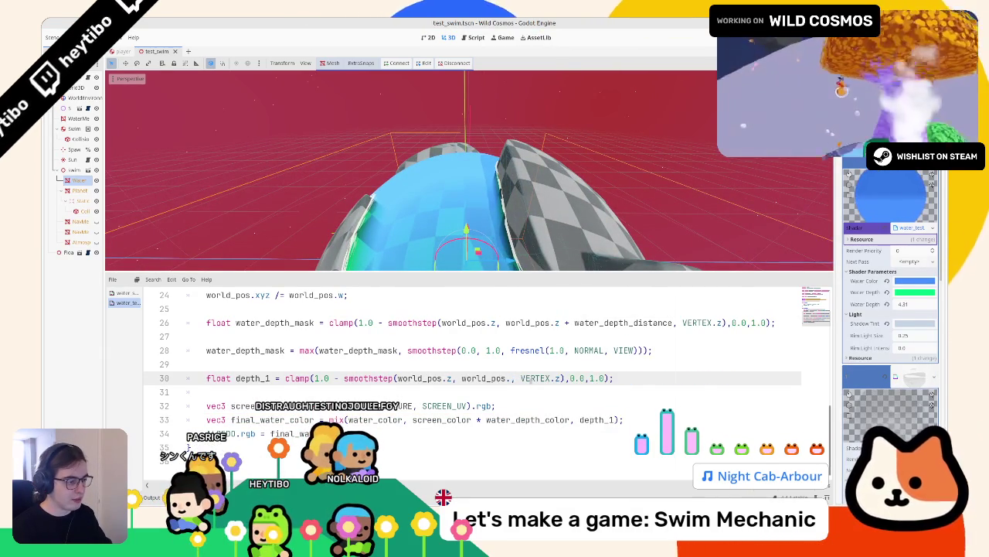
text(z + 10.)
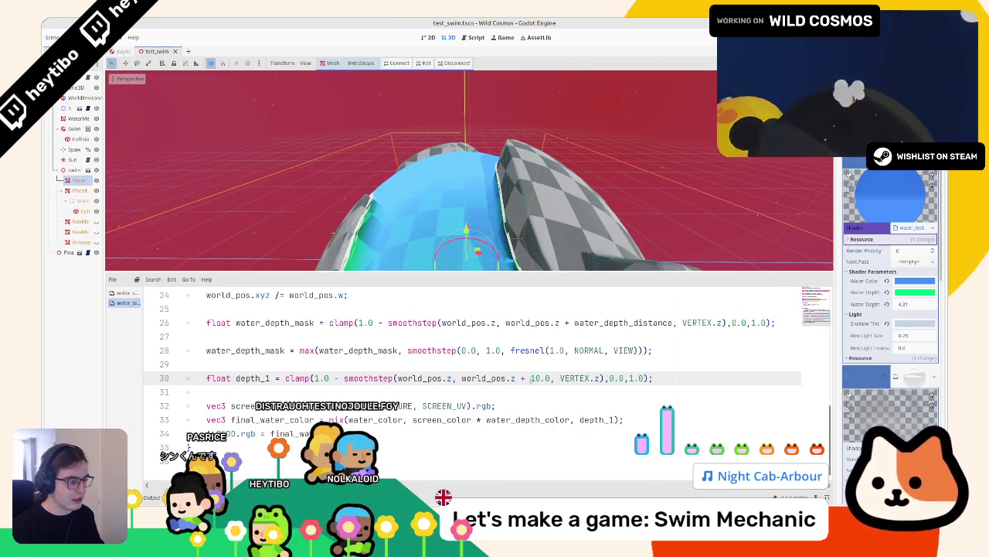
text(0)
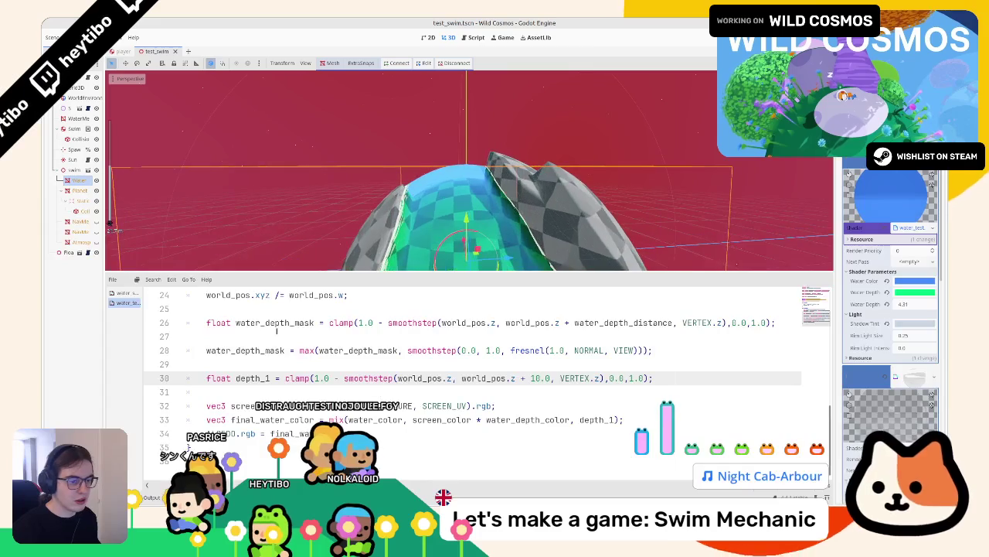
scroll(276, 330, up, 2)
scroll(253, 386, down, 2)
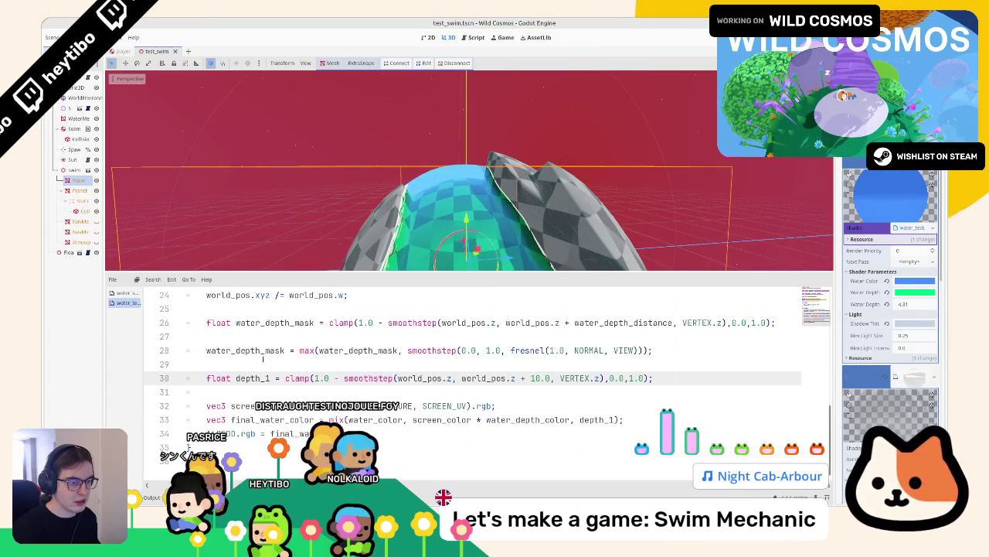
click(263, 358)
Move the fresnel max line below depth_1, rename its variables to depth_1, and save
key(alt+Down)
key(alt+Down)
click(248, 363)
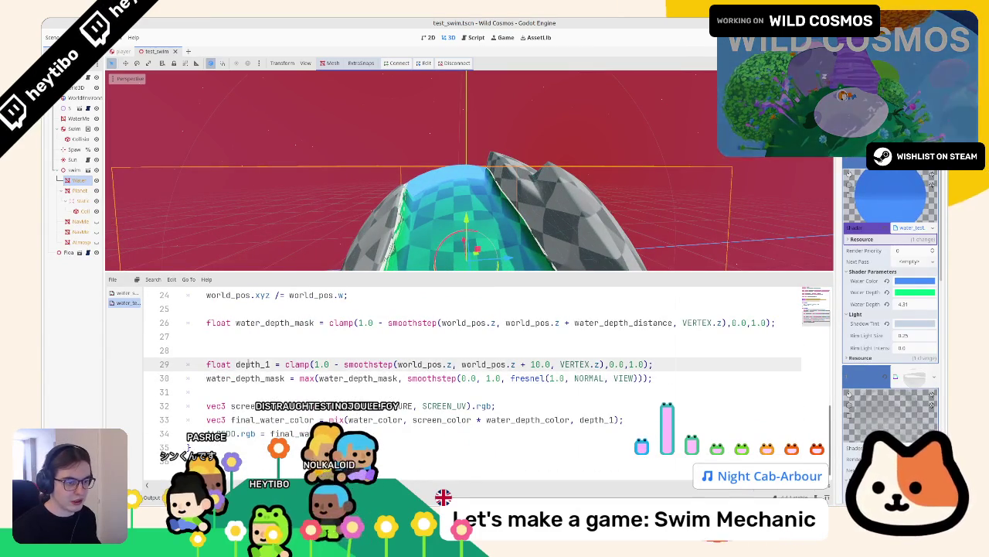
double_click(231, 378)
text(depth_1)
double_click(313, 378)
text(depth_1)
key(ctrl+s)
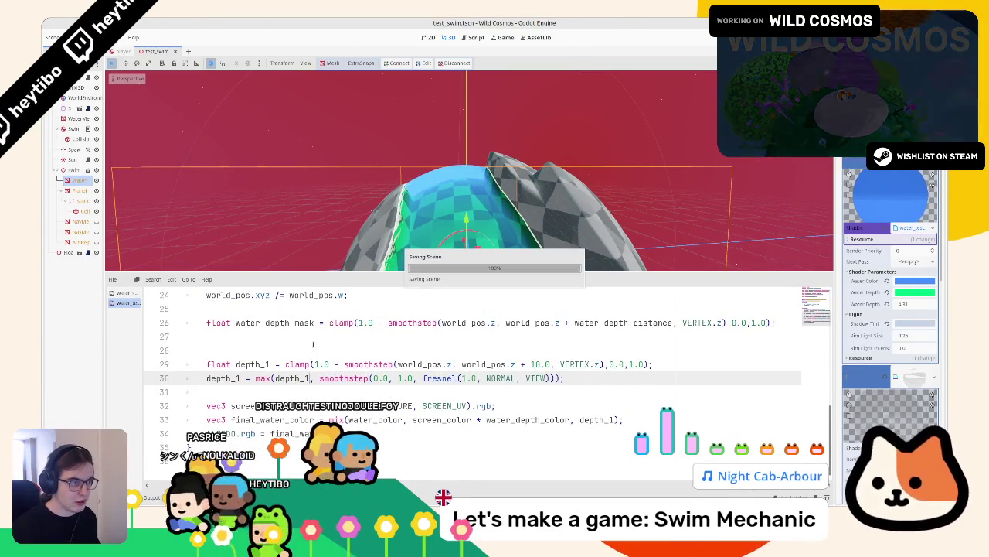
mouse_move(464, 201)
mouse_down()
mouse_move(440, 209)
mouse_move(475, 218)
mouse_move(483, 247)
mouse_up()
Try a depth offset of 55, compare the final mix line, and add ALPHA *= depth_1
double_click(535, 364)
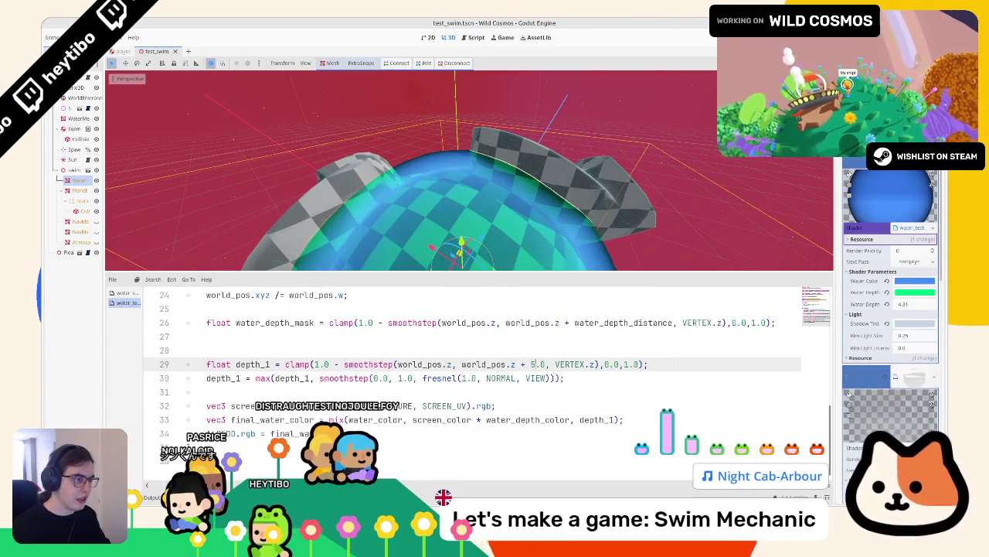
text(5)
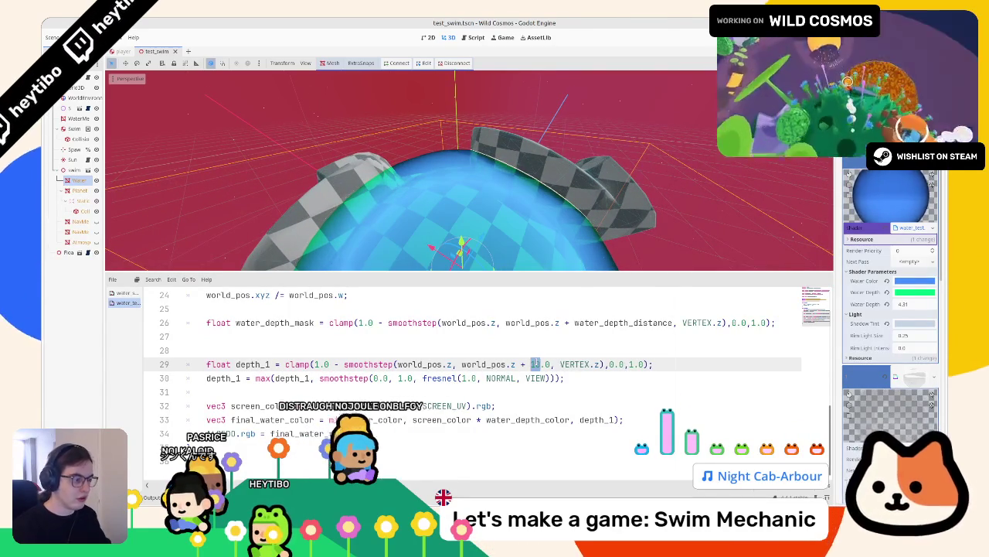
text(5)
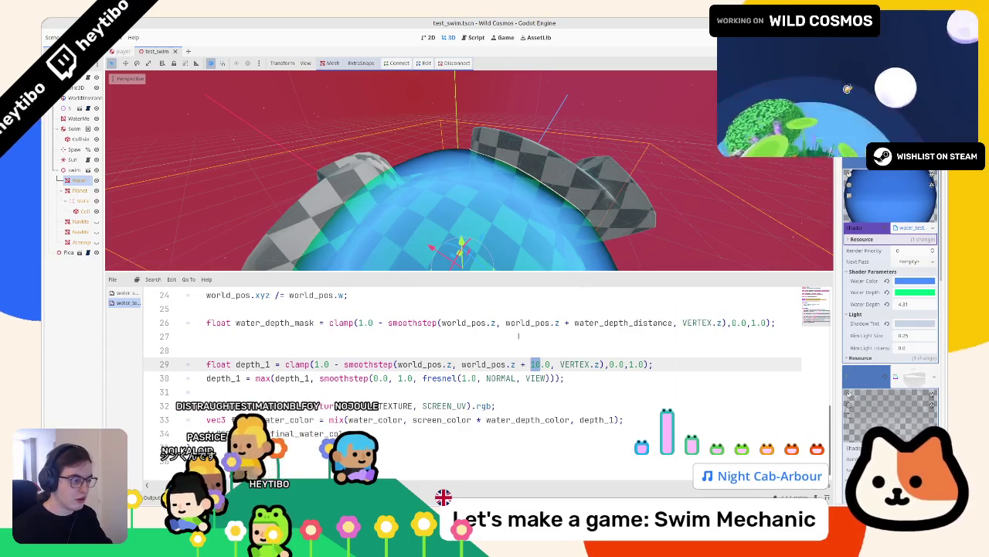
double_click(529, 420)
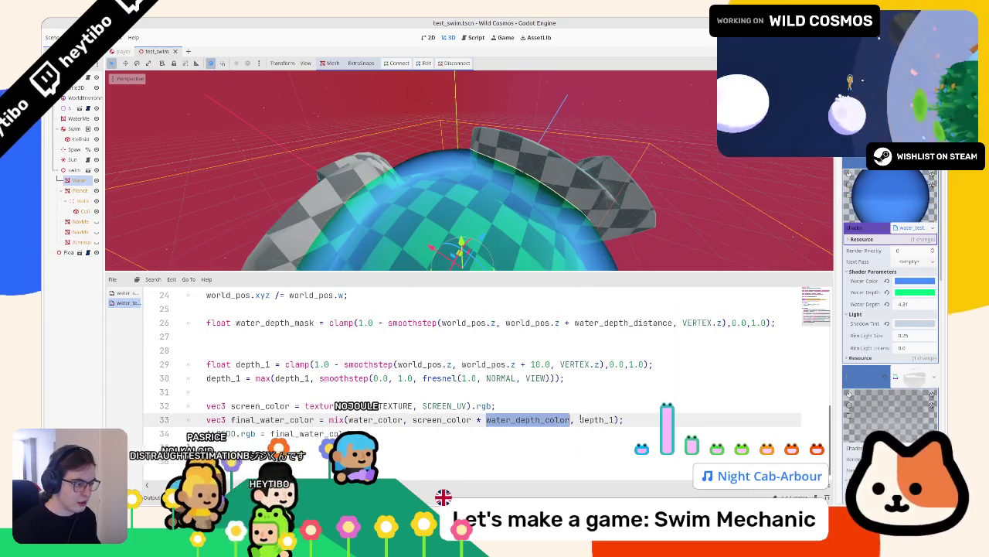
double_click(595, 420)
key(ctrl+k)
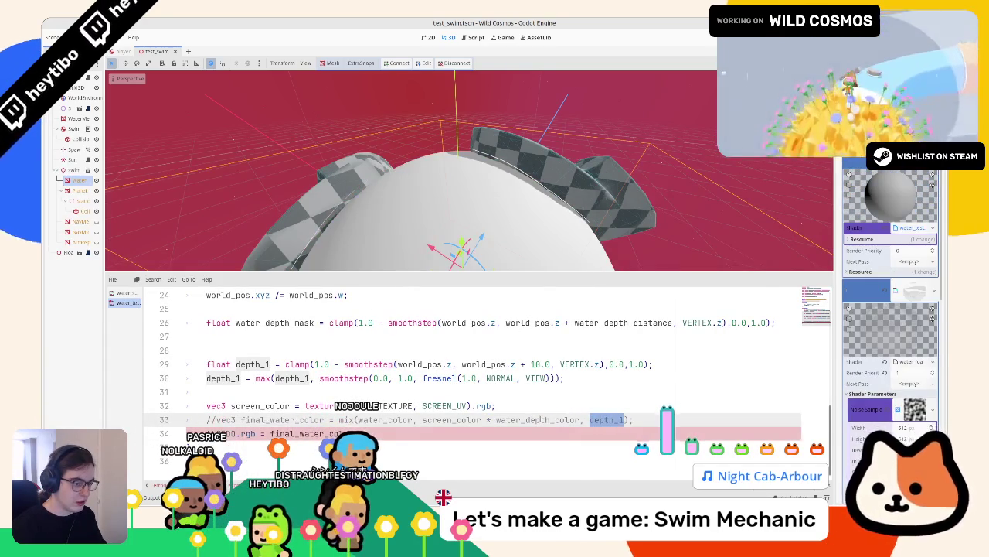
key(ctrl+k)
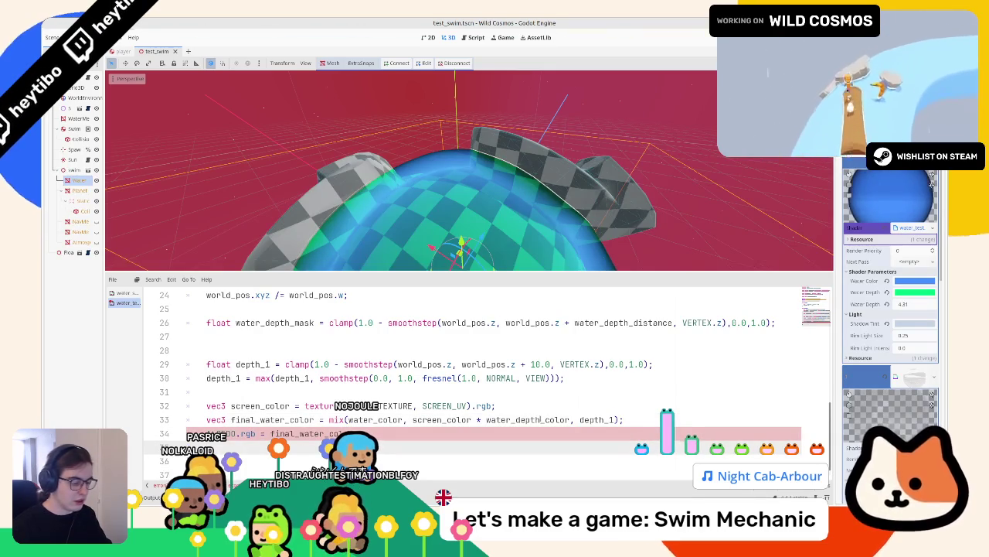
text(= dept)
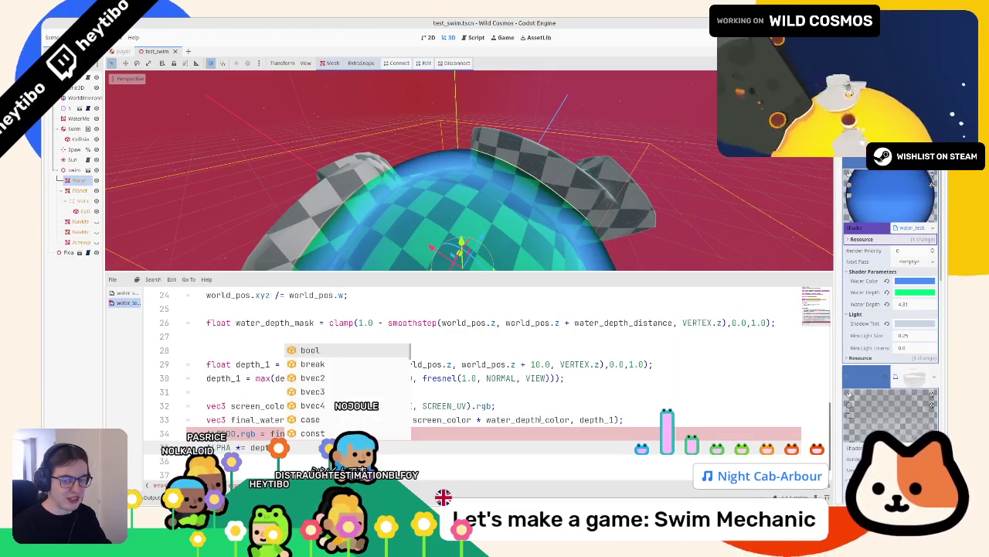
text(h_1;)
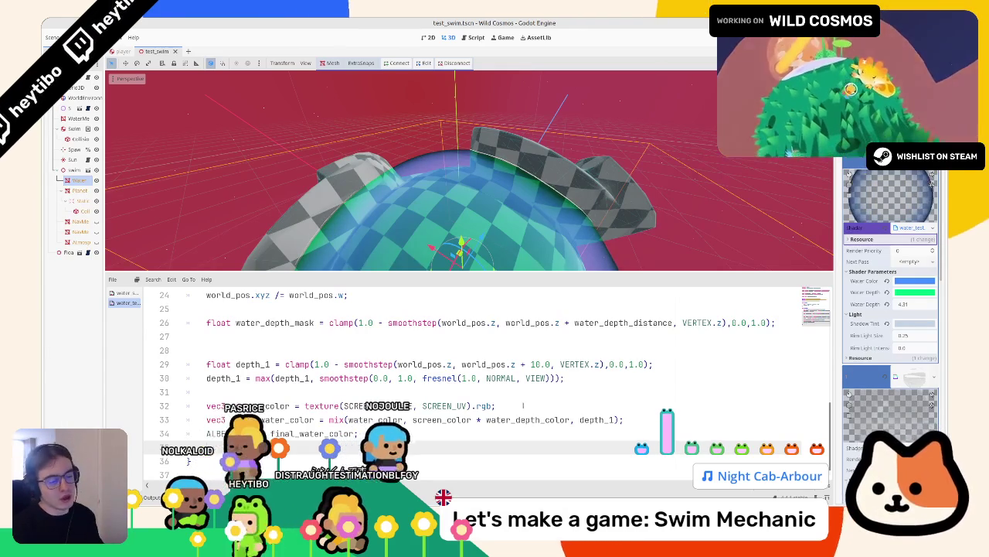
Pick a new blue Water Color at saturation 49, copy it to Water Depth, and lighten it
mouse_move(494, 232)
mouse_down()
mouse_move(521, 144)
mouse_move(533, 137)
mouse_up()
click(915, 280)
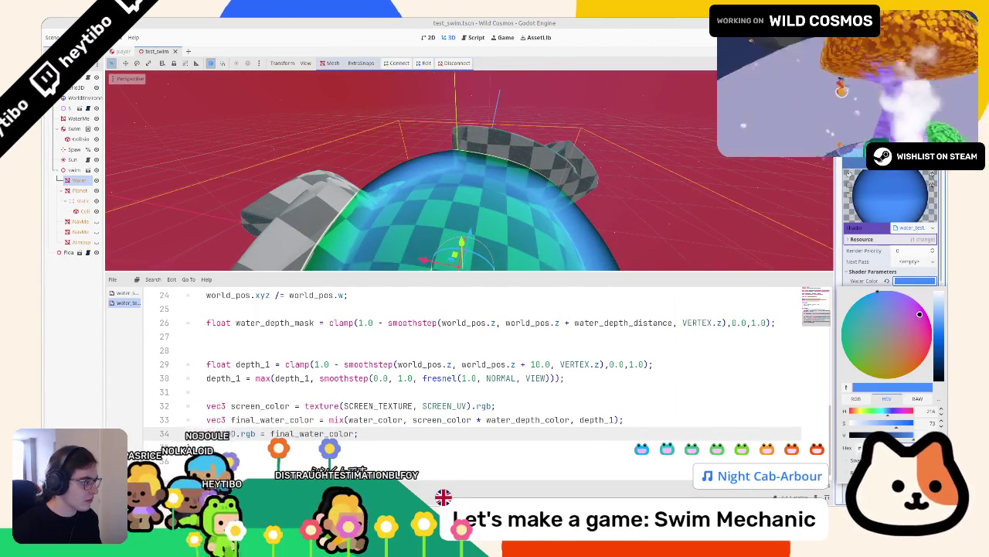
mouse_move(919, 313)
mouse_down()
mouse_move(909, 320)
mouse_move(941, 322)
mouse_up()
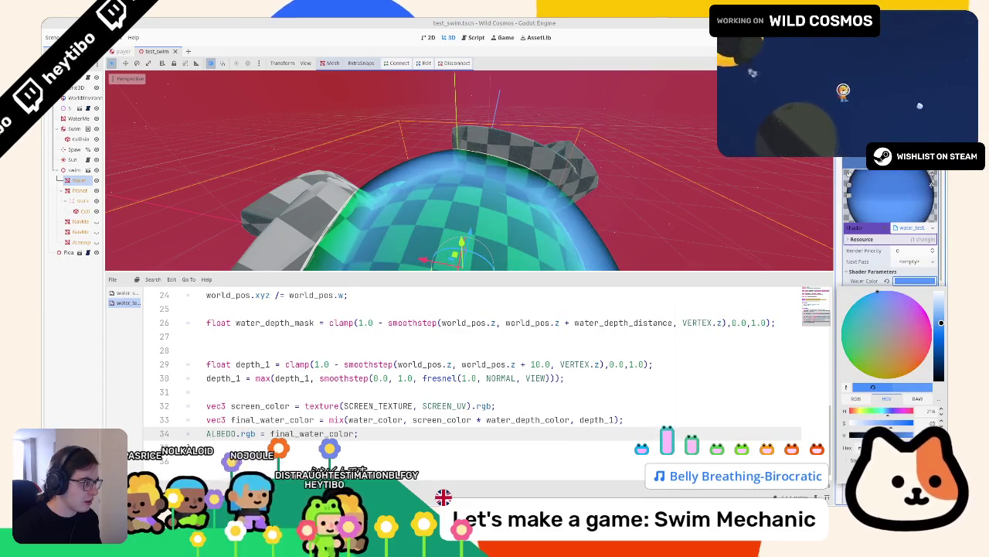
click(857, 272)
click(910, 280)
click(910, 280)
click(909, 280)
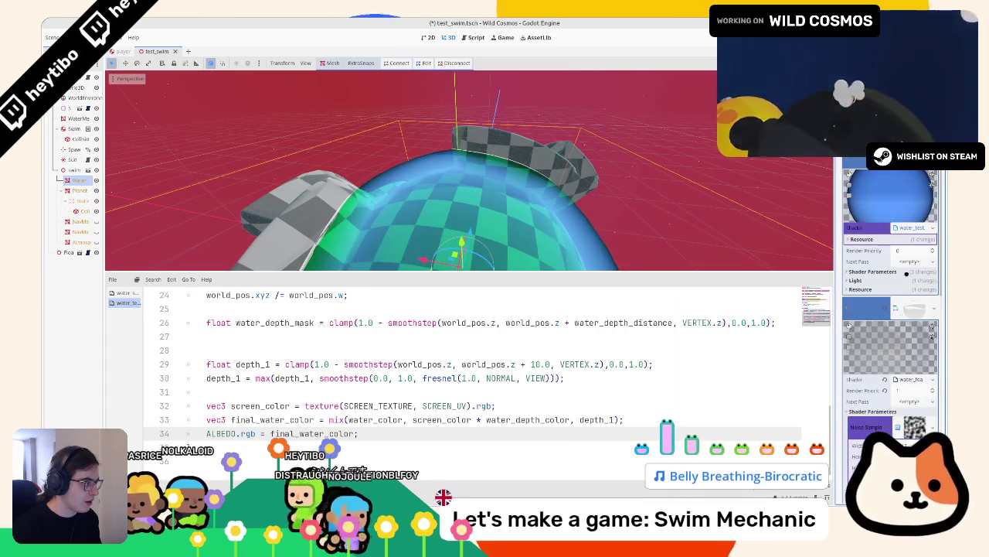
click(910, 279)
click(910, 280)
drag(910, 280, 906, 298)
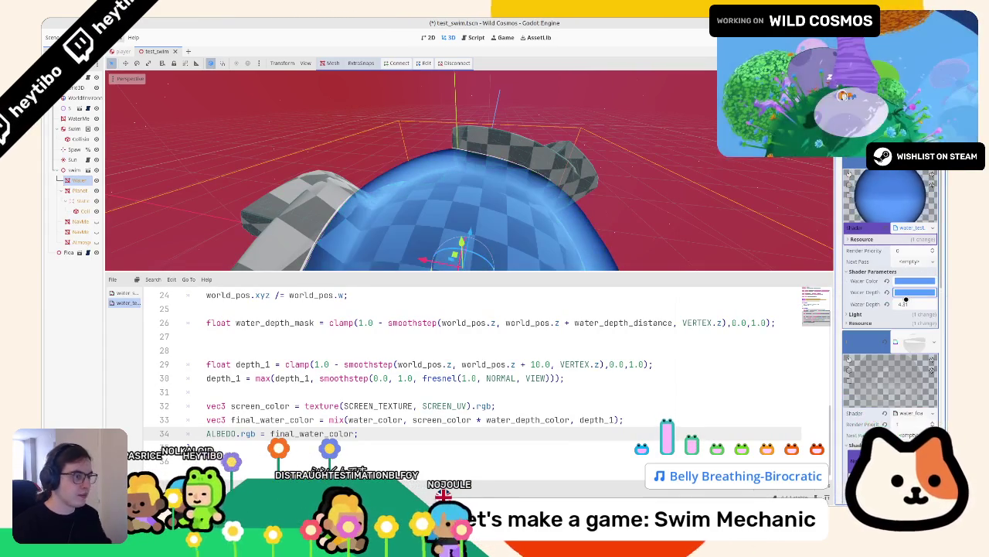
click(915, 292)
click(878, 303)
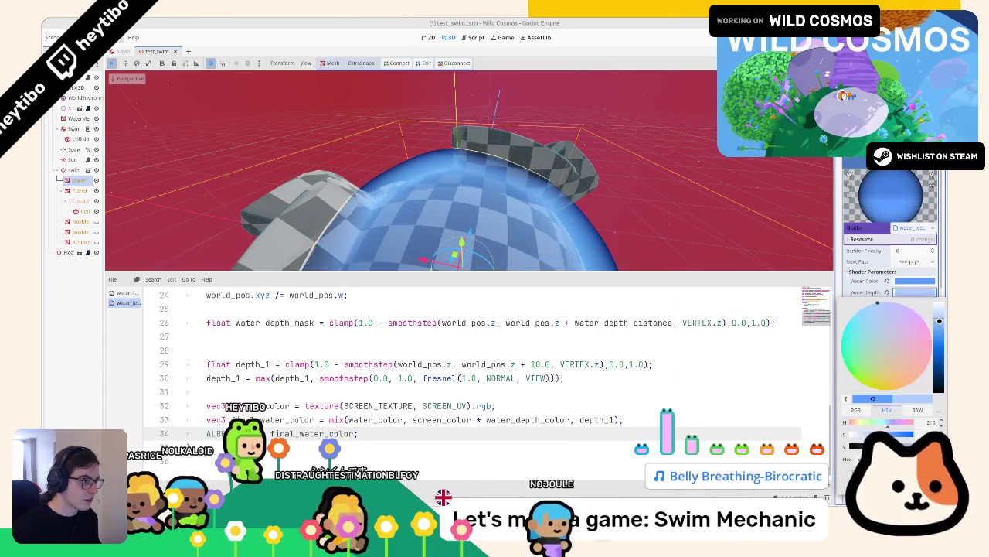
key(Escape)
Play-test by swimming across the blue water and checkered land, then comment out fresnel max line 30
key(F6)
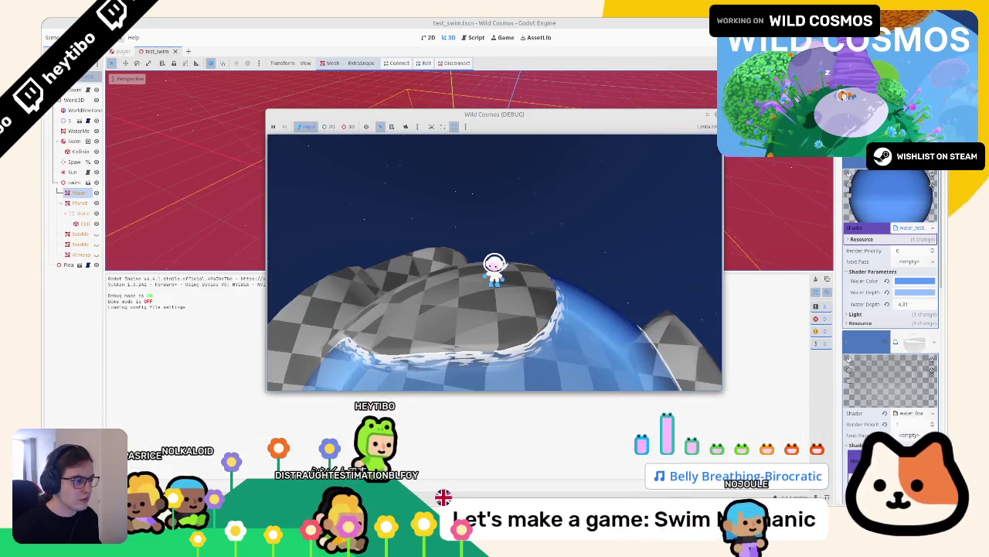
key(w)
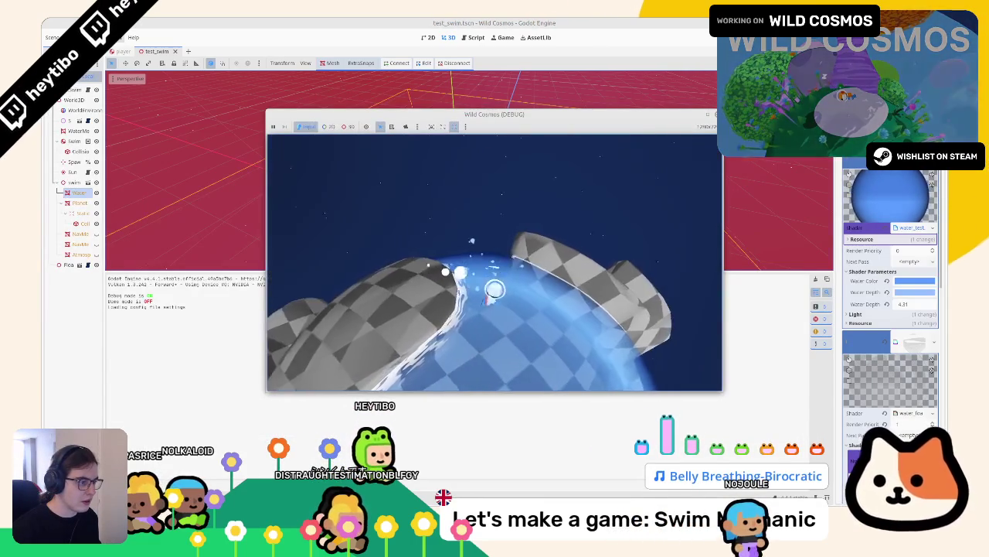
key(w)
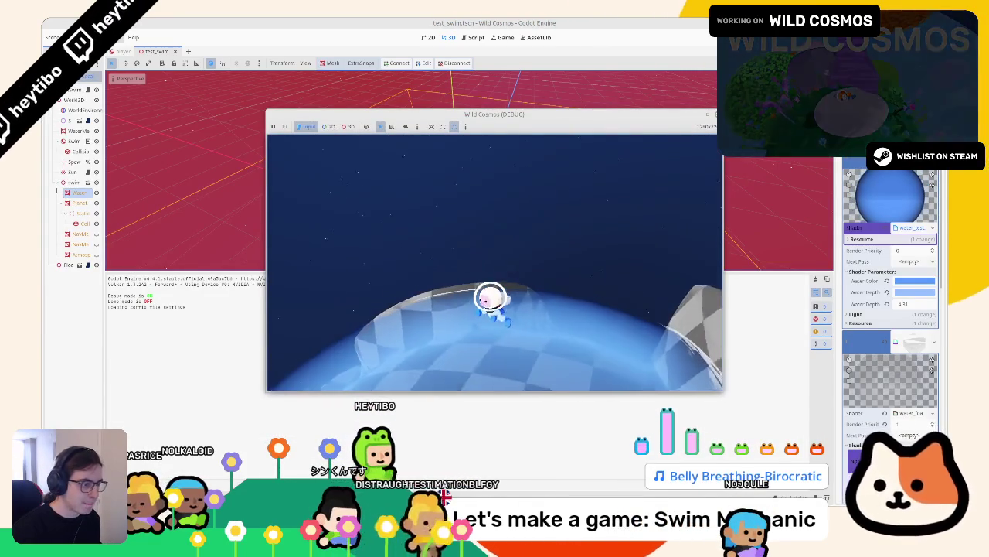
key(w)
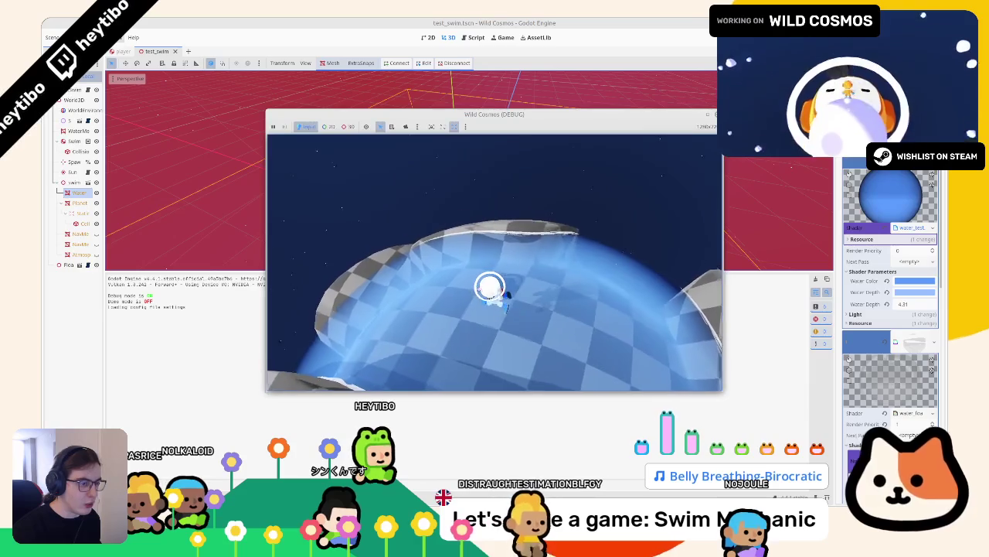
key(w)
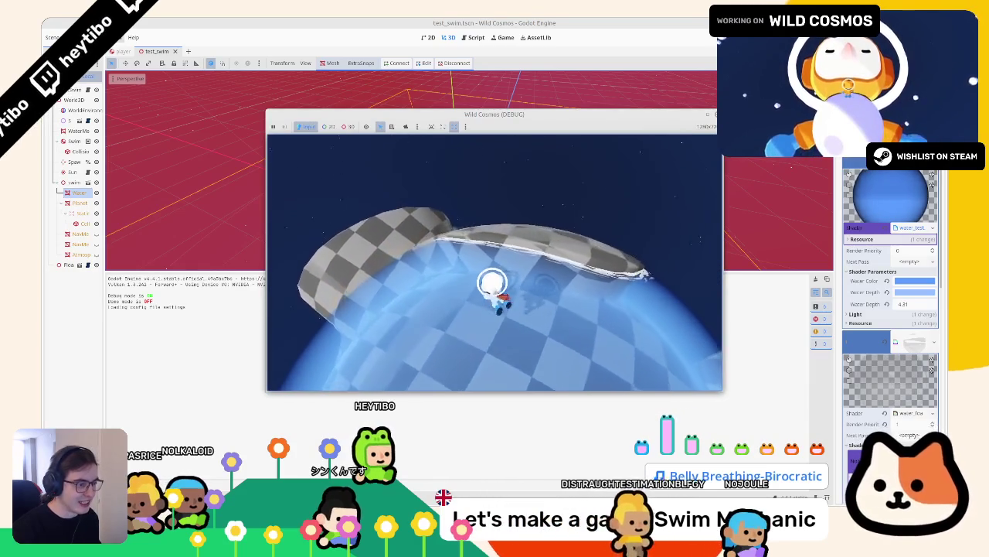
key(w)
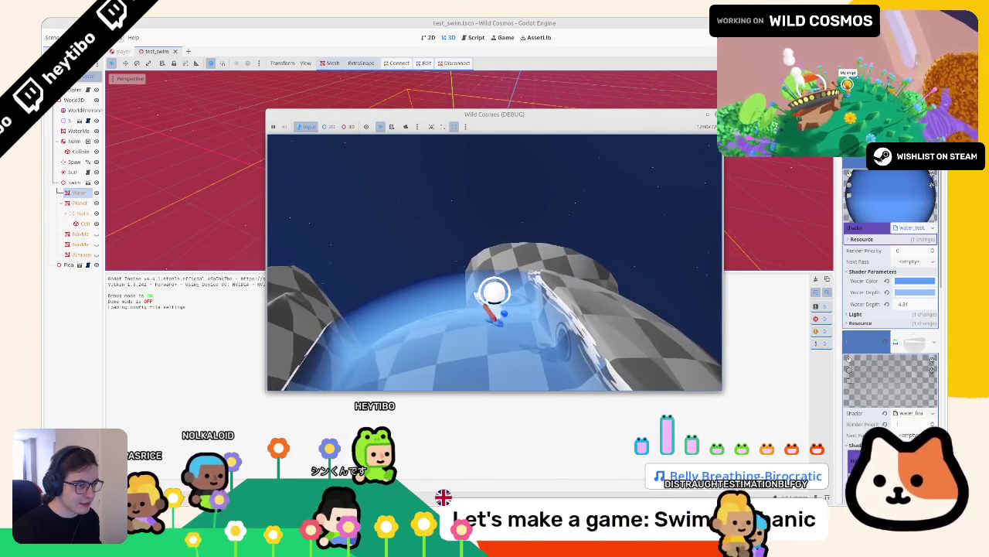
key(w)
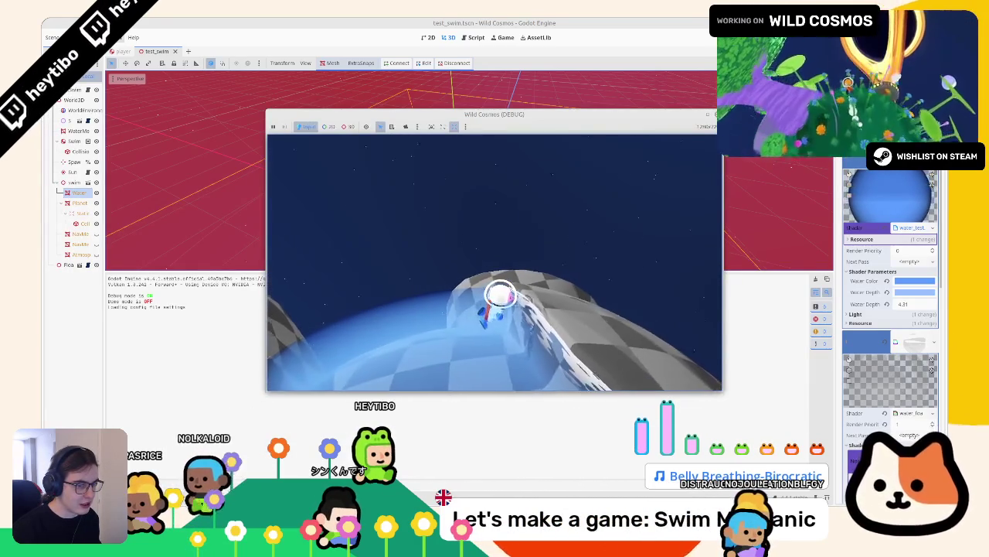
key(w)
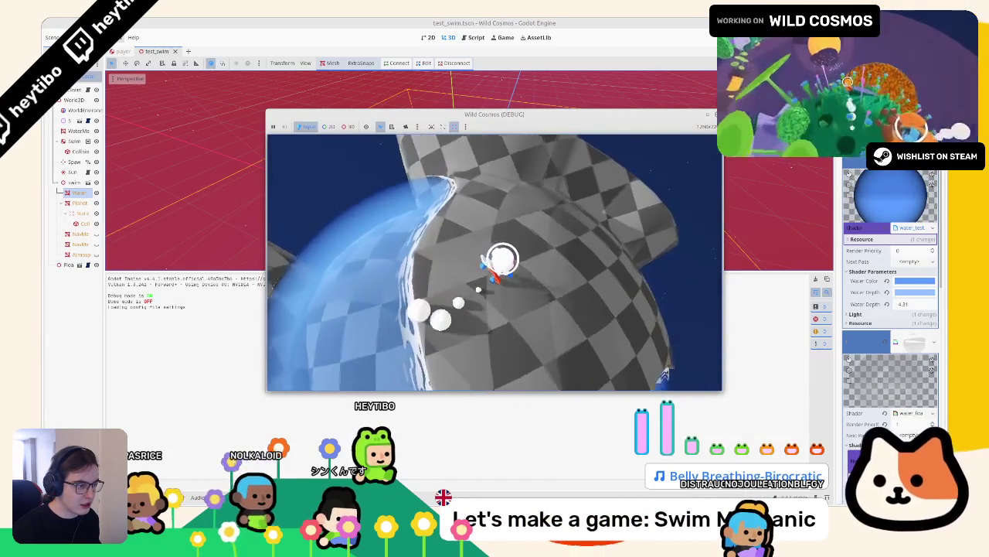
key(w)
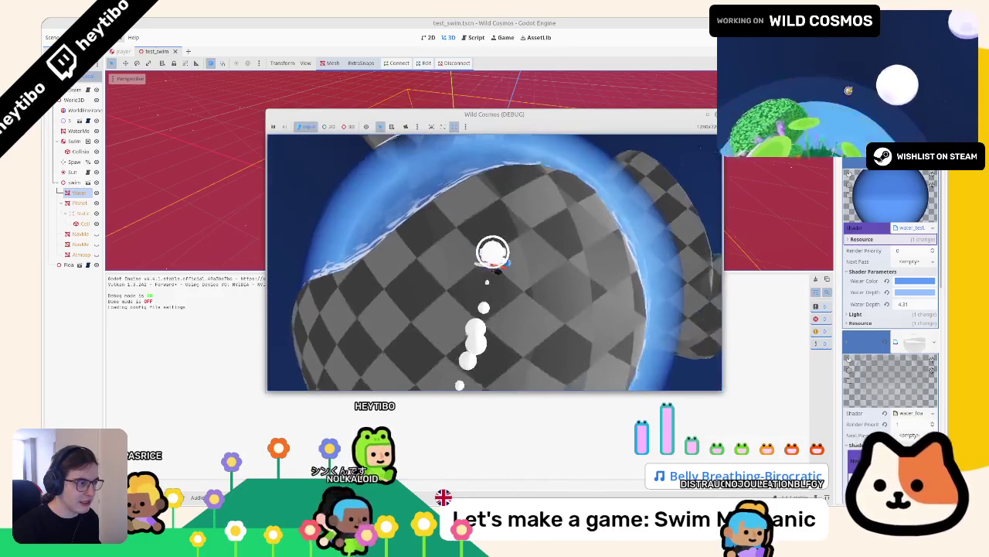
key(w)
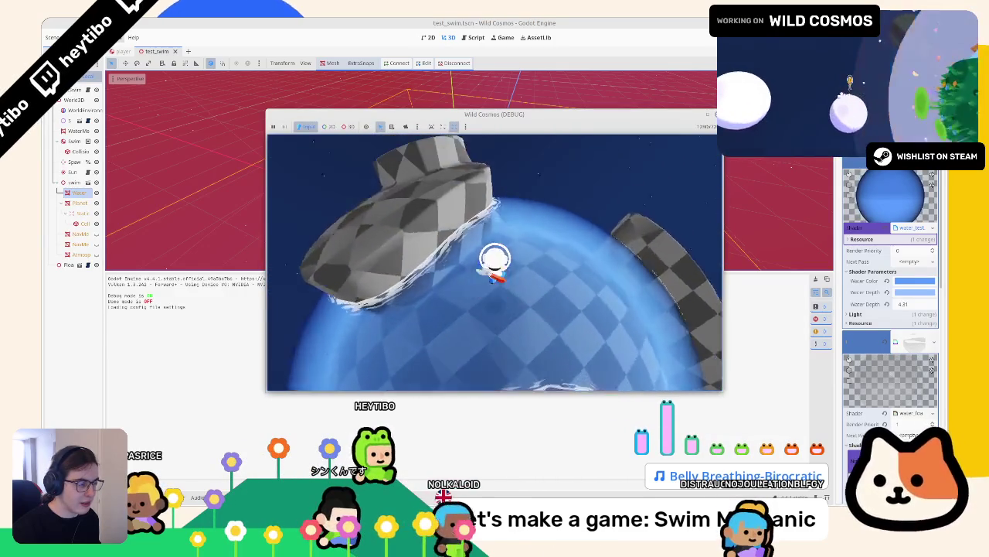
key(F8)
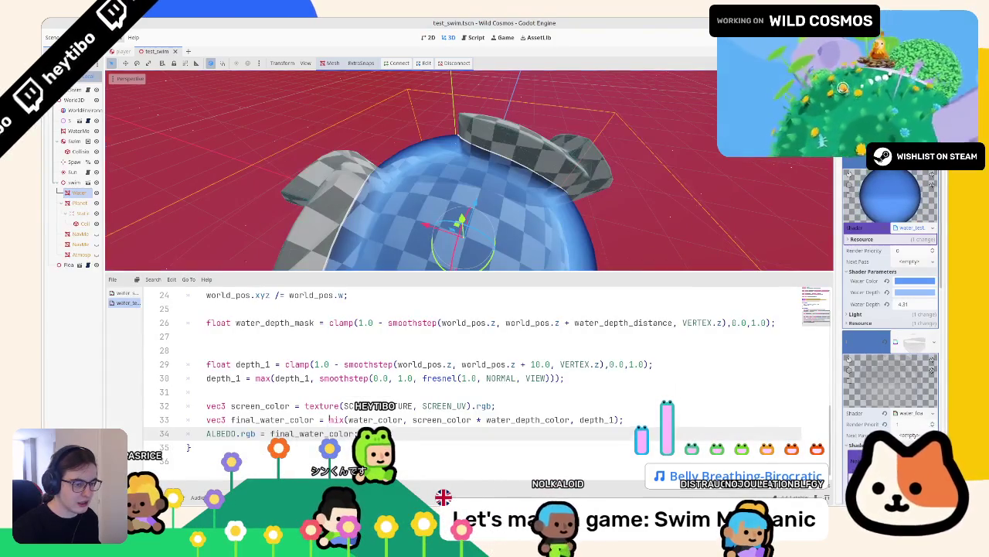
key(ctrl+k)
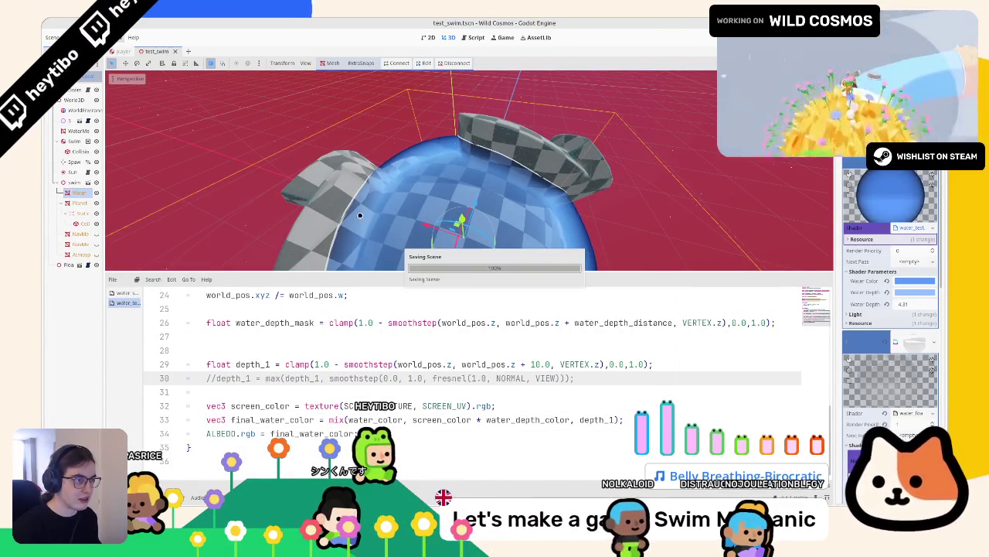
mouse_move(359, 215)
mouse_down()
mouse_move(162, 232)
mouse_move(109, 200)
mouse_up()
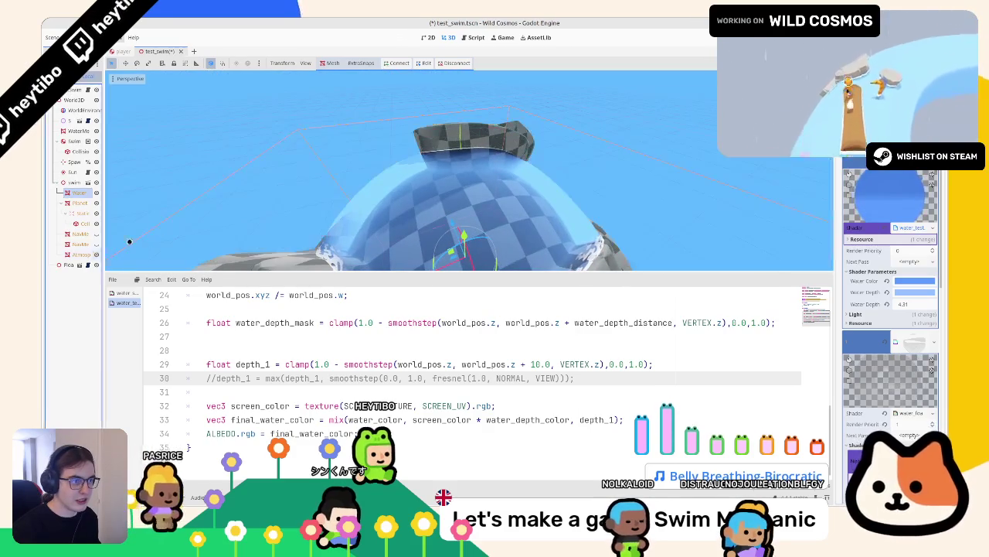
drag(129, 241, 317, 186)
drag(312, 152, 306, 224)
key(F5)
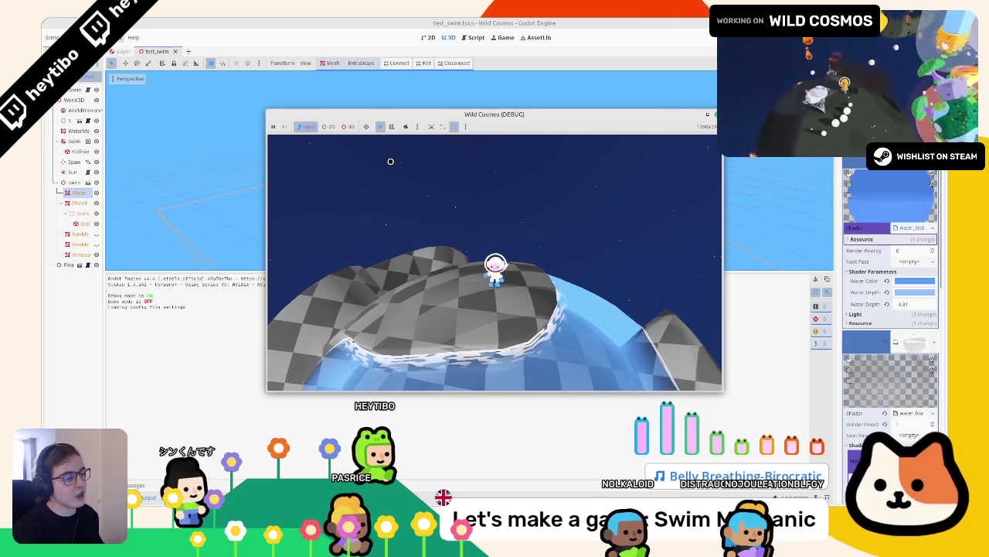
key(w)
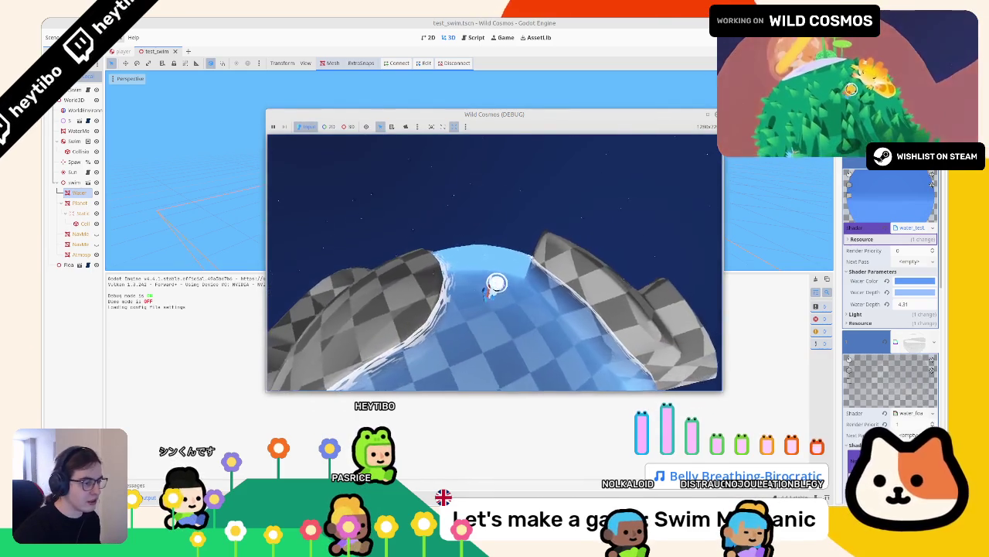
key(w)
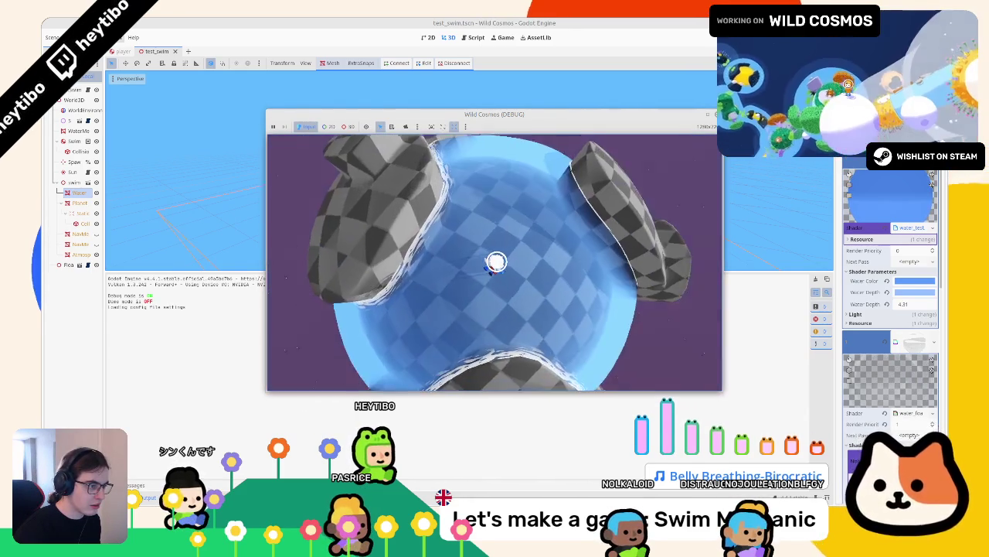
key(w)
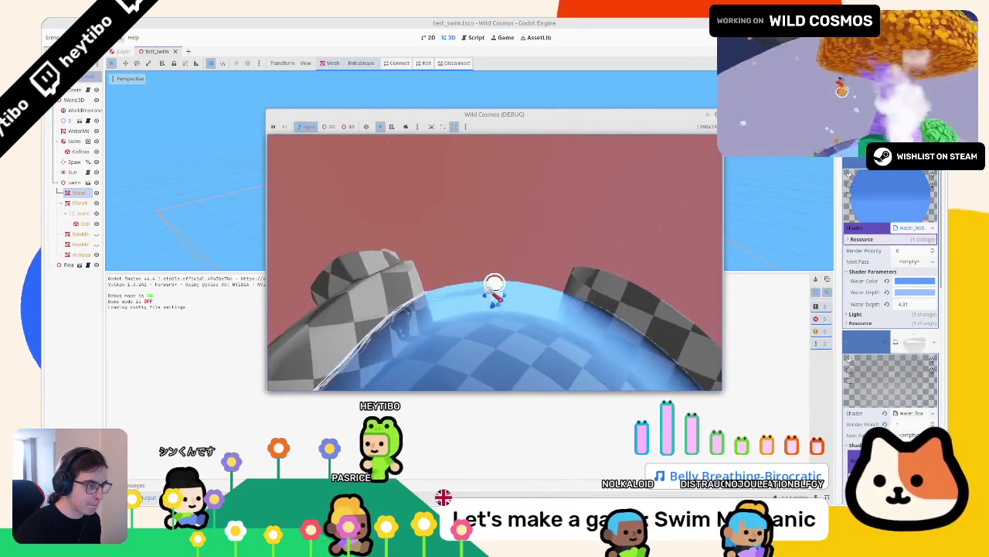
key(F8)
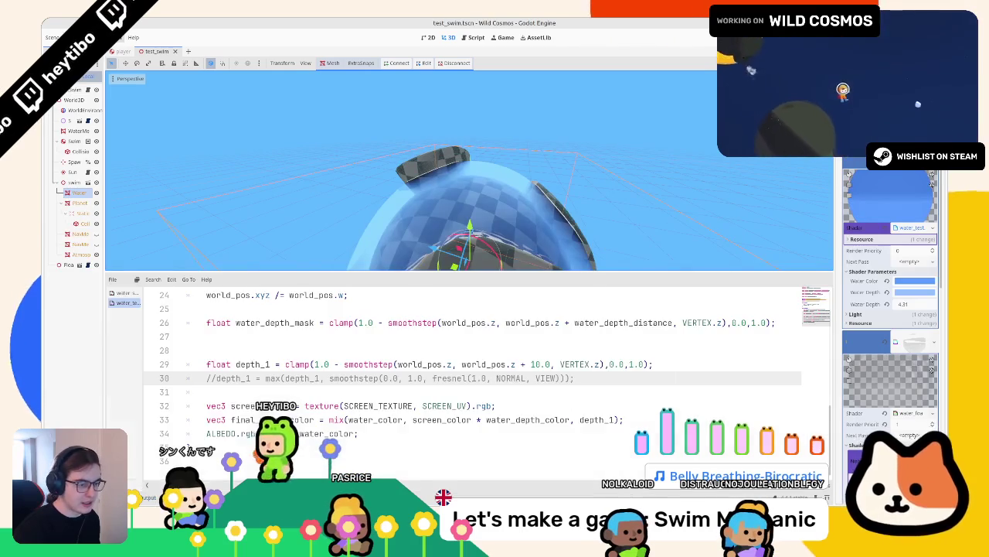
Write depth_1 *= fresnel(1.0, NORMAL, VIEW) on line 31 using the call from line 30
click(254, 393)
text(depth_1 *=)
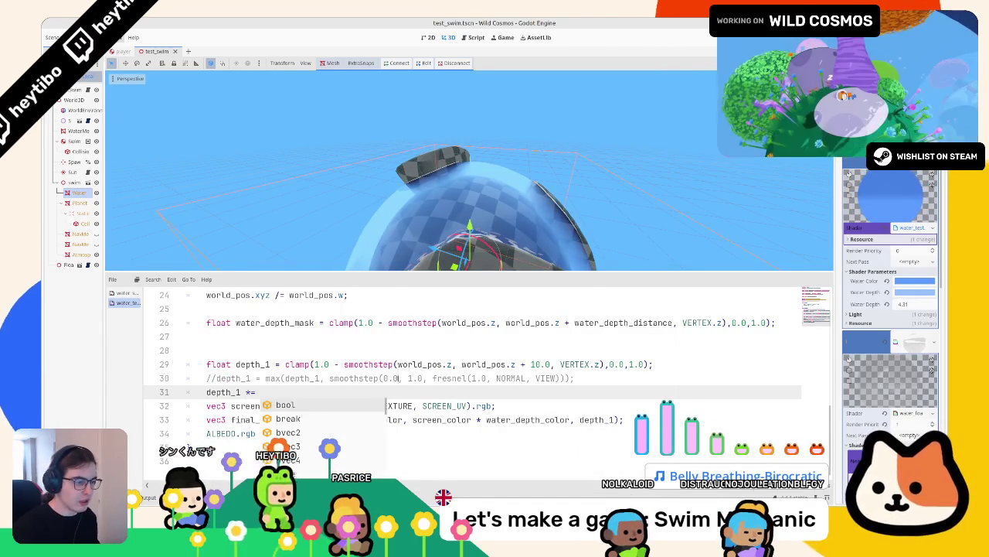
double_click(449, 378)
key(shift+Left)
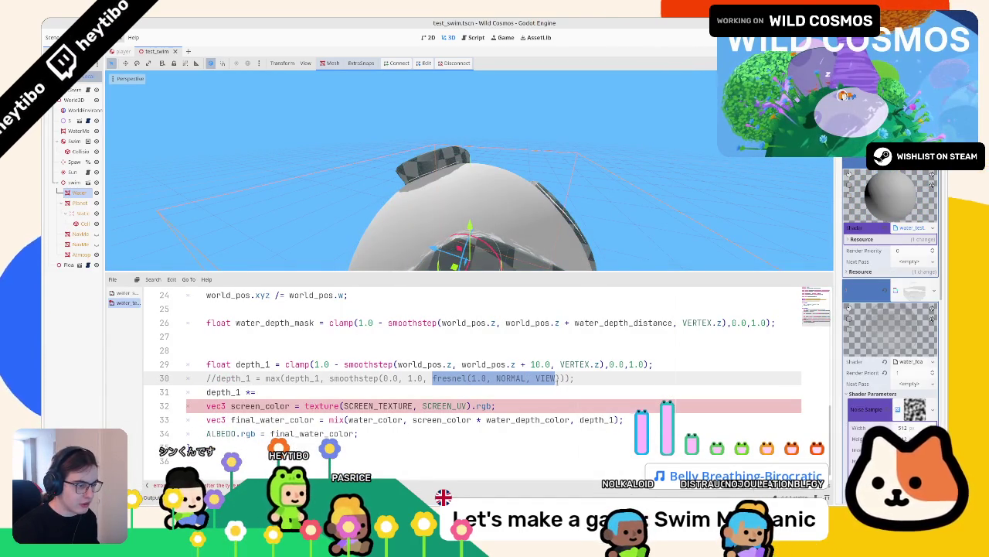
click(533, 396)
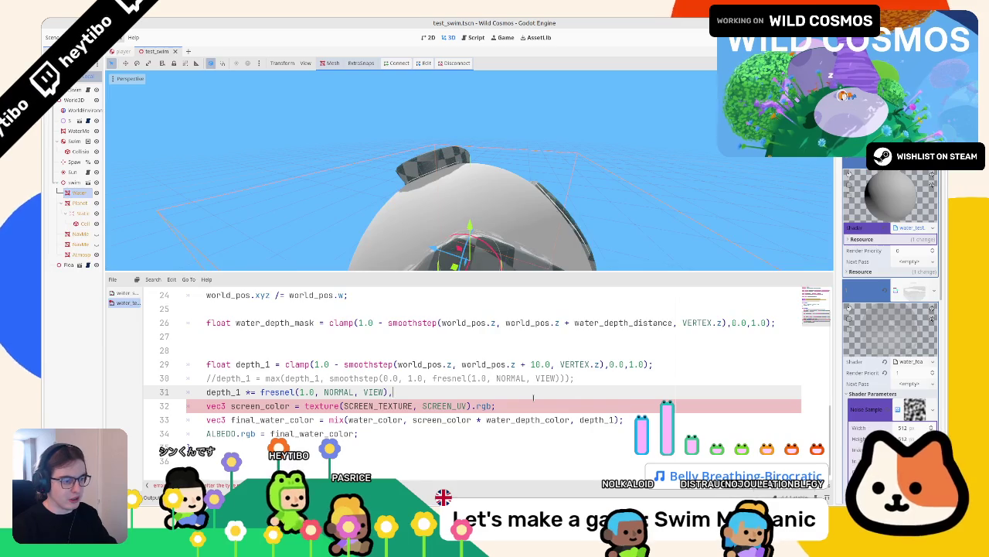
Play-test the fresnel weighting, then re-enable the multiply on line 31
drag(541, 185, 571, 182)
key(F6)
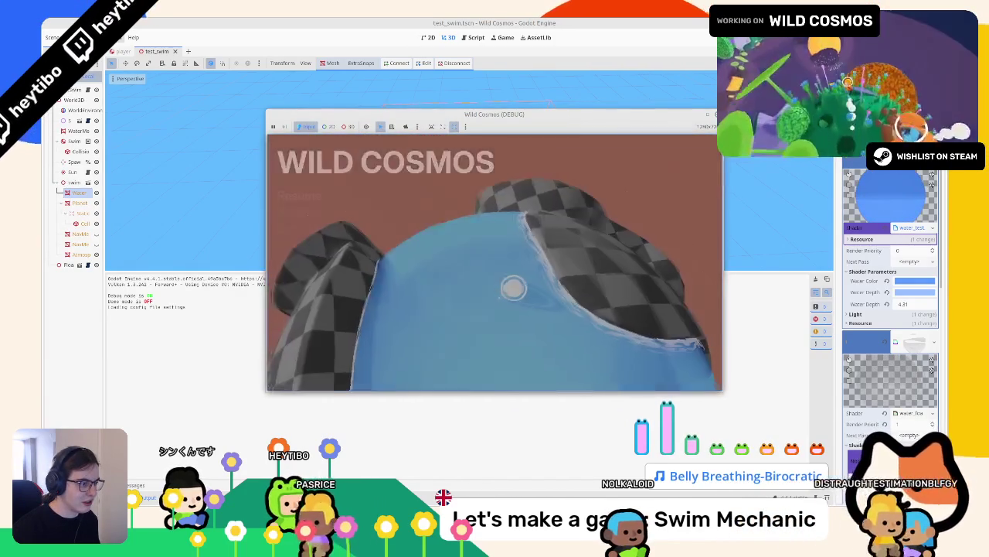
key(F8)
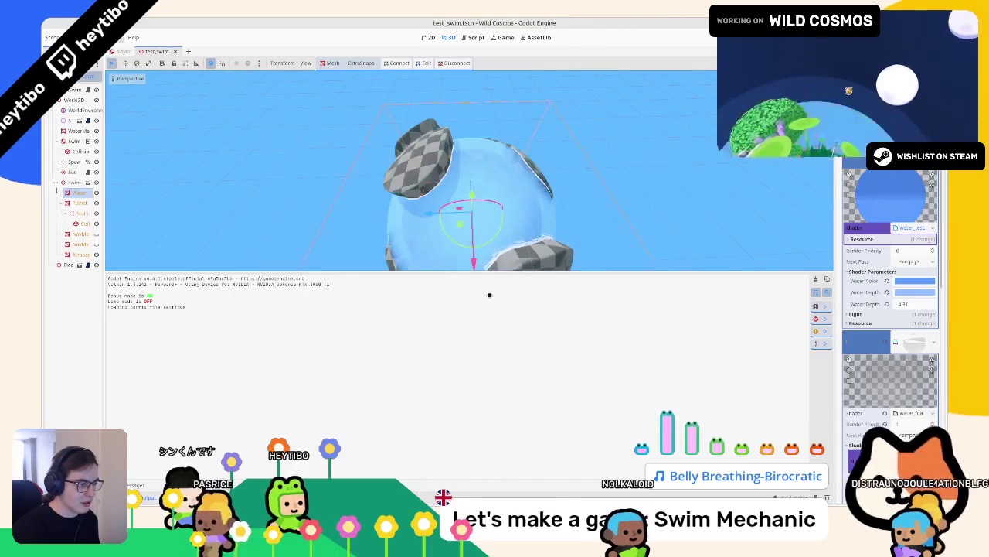
drag(468, 230, 361, 468)
key(alt+s)
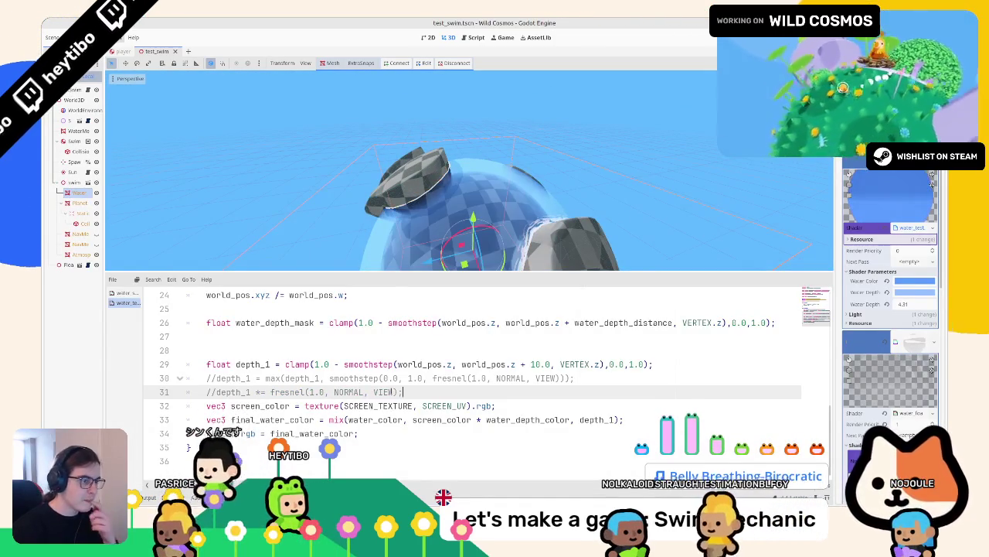
key(ctrl+k)
click(914, 293)
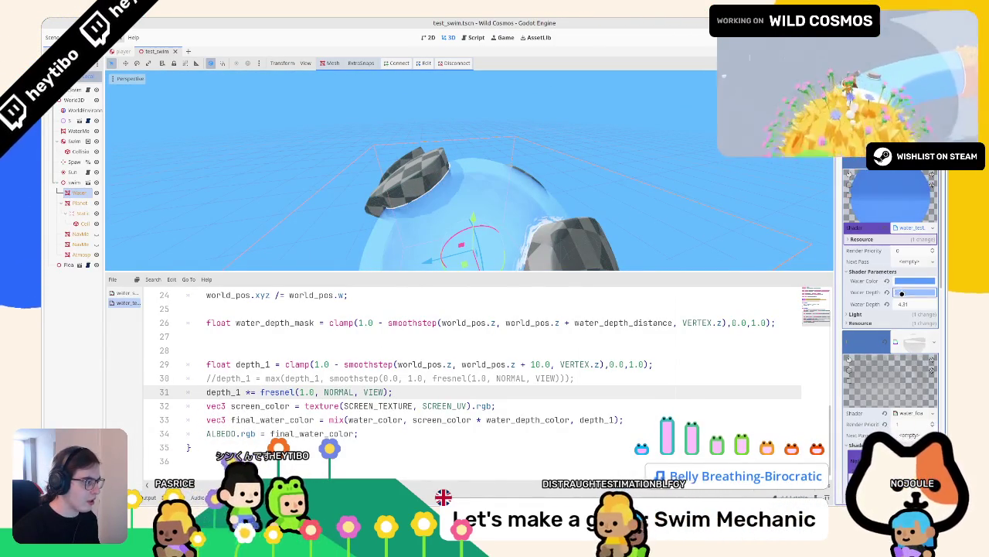
Drop the fresnel multiply from line 31 and restore the max blend on line 30
click(655, 187)
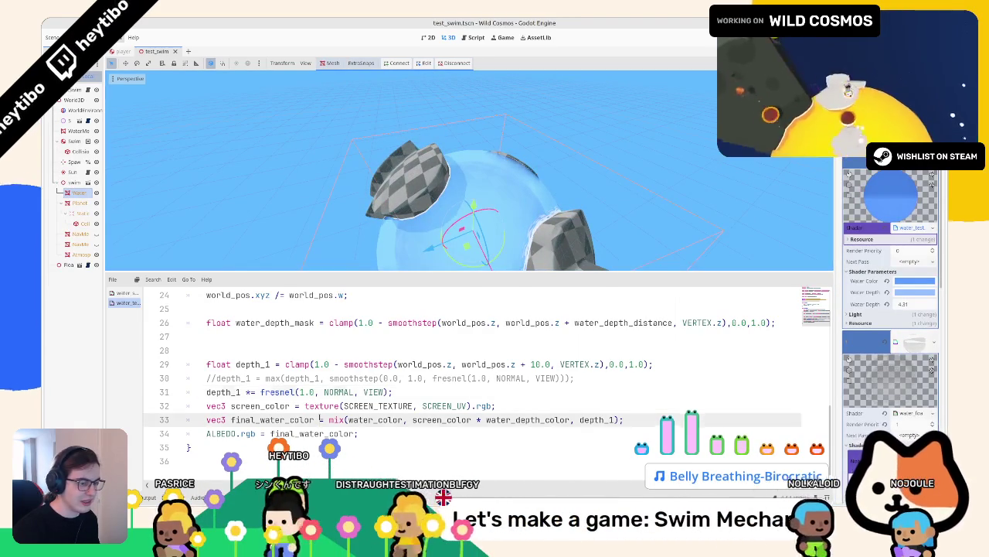
key(BackSpace)
key(BackSpace)
key(BackSpace)
key(ctrl+BackSpace)
key(Up)
key(ctrl+k)
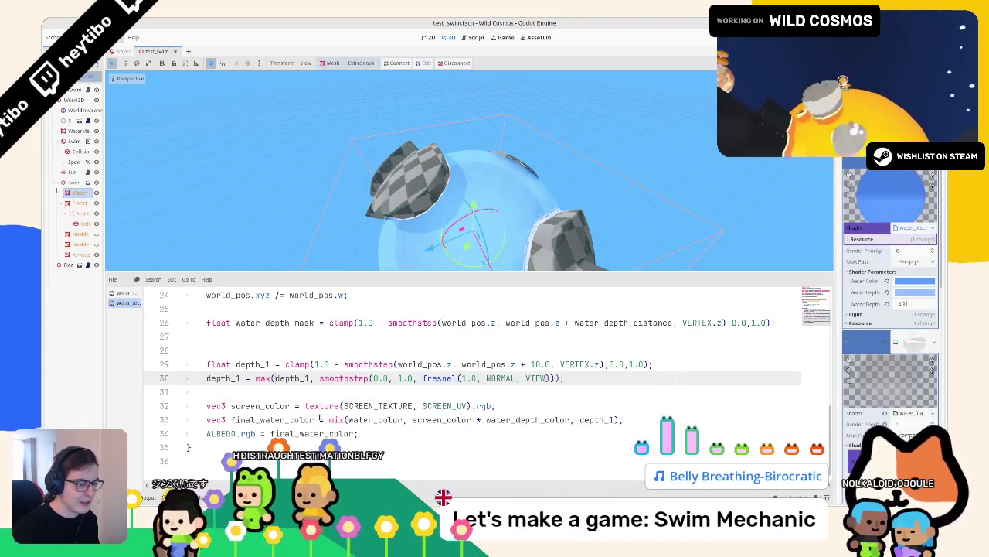
key(ctrl+z)
key(ctrl+shift+z)
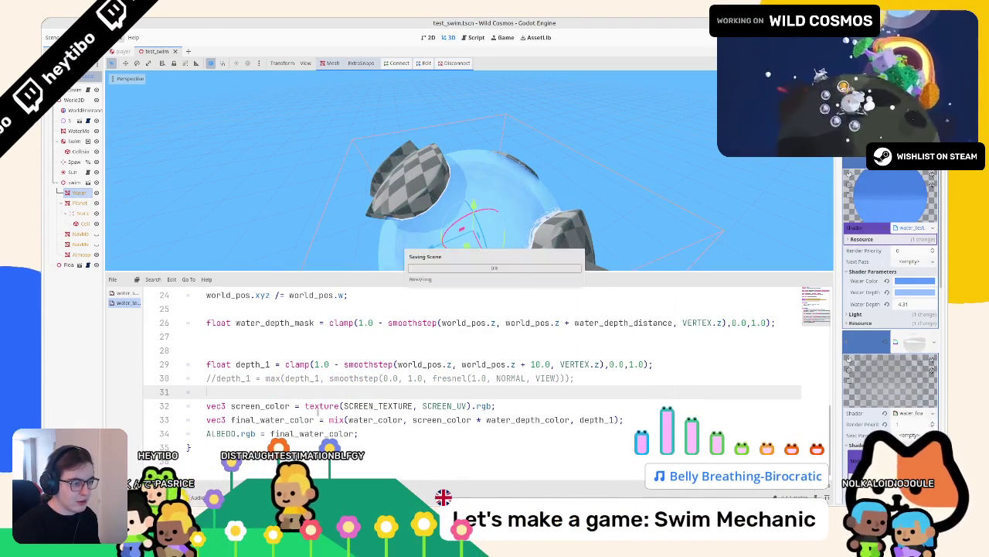
scroll(509, 186, up, 2)
Try a teal Water Color, then settle on a deeper, more saturated blue
click(916, 292)
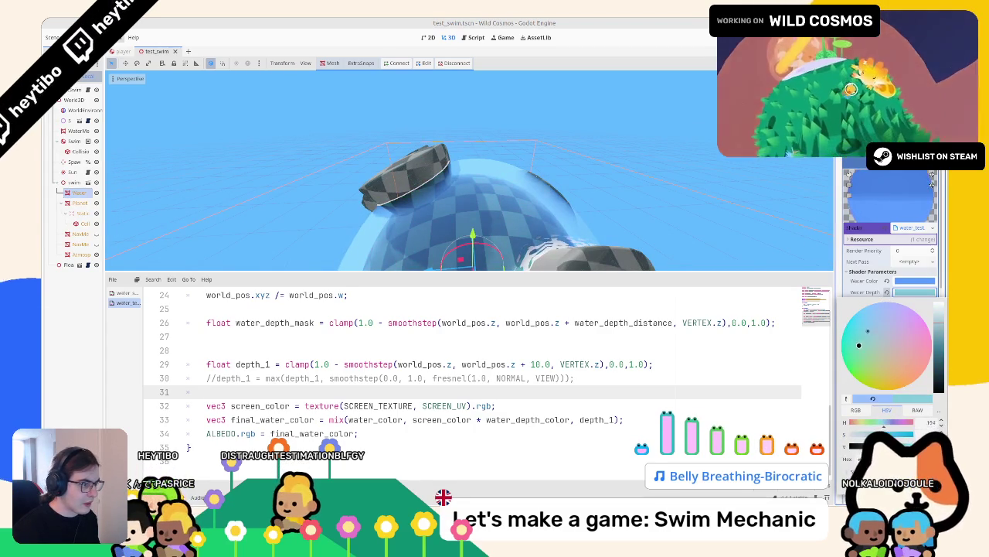
drag(610, 209, 602, 229)
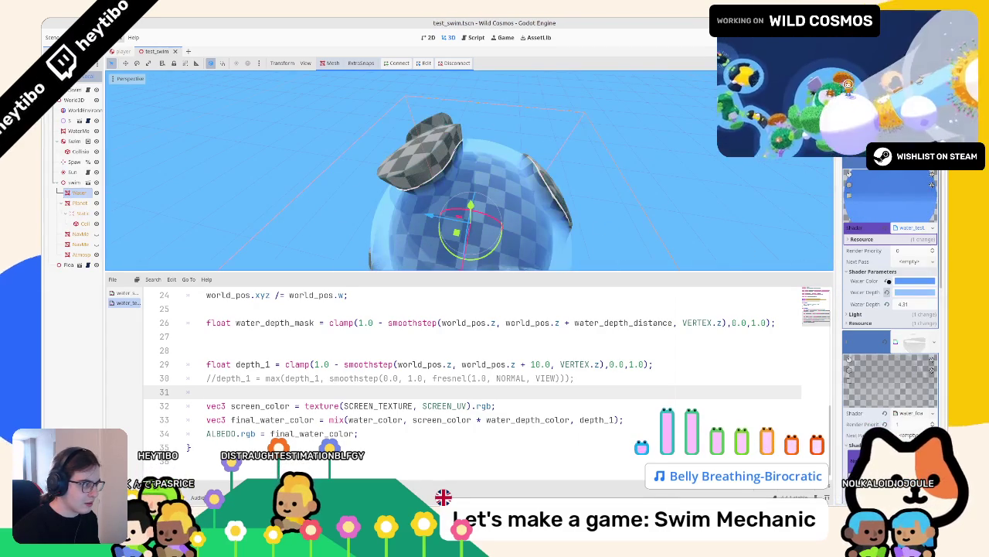
click(909, 285)
click(869, 330)
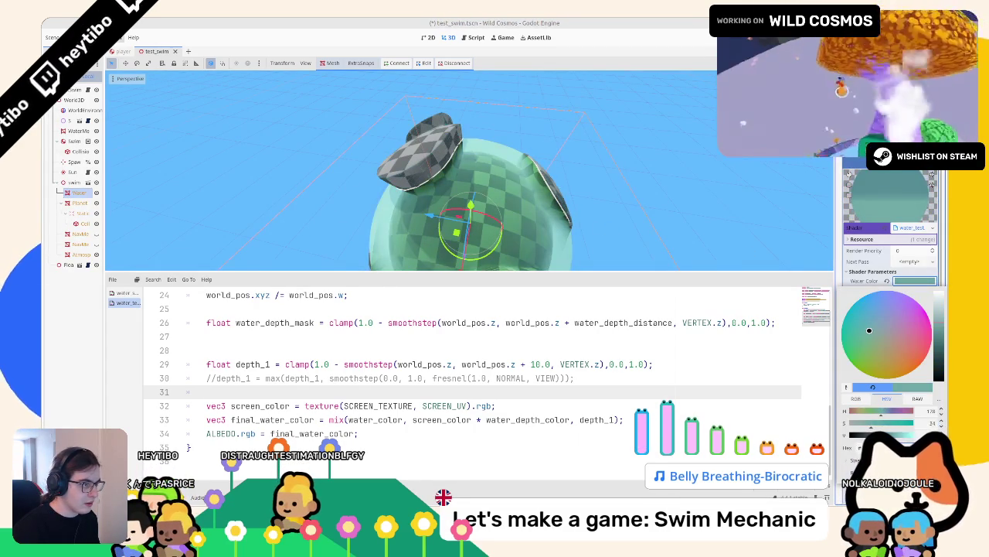
drag(868, 330, 848, 319)
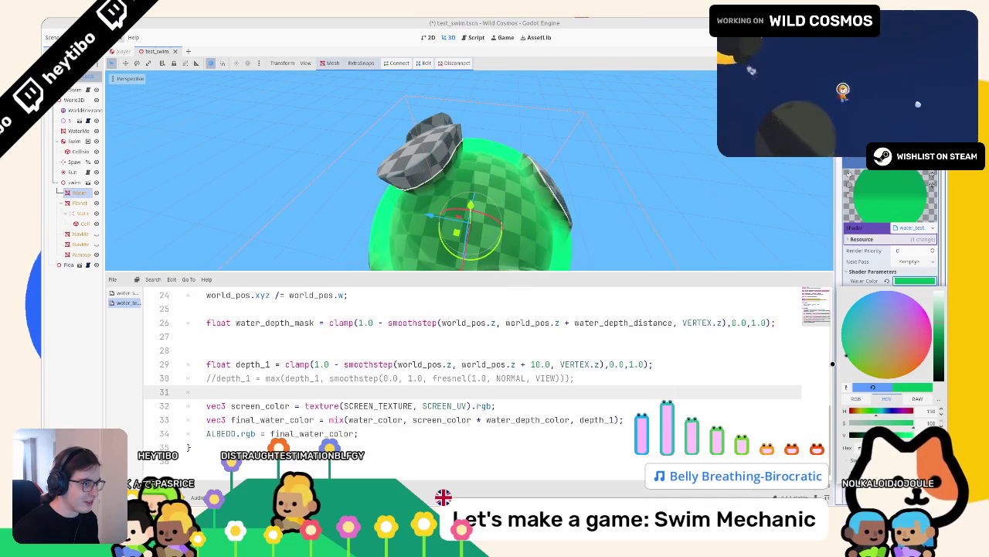
drag(510, 178, 487, 184)
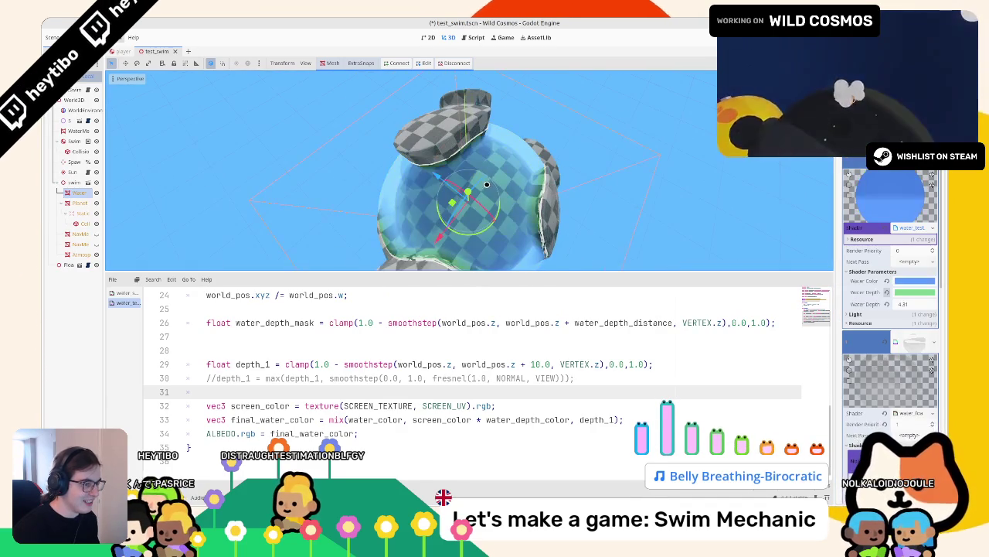
click(906, 280)
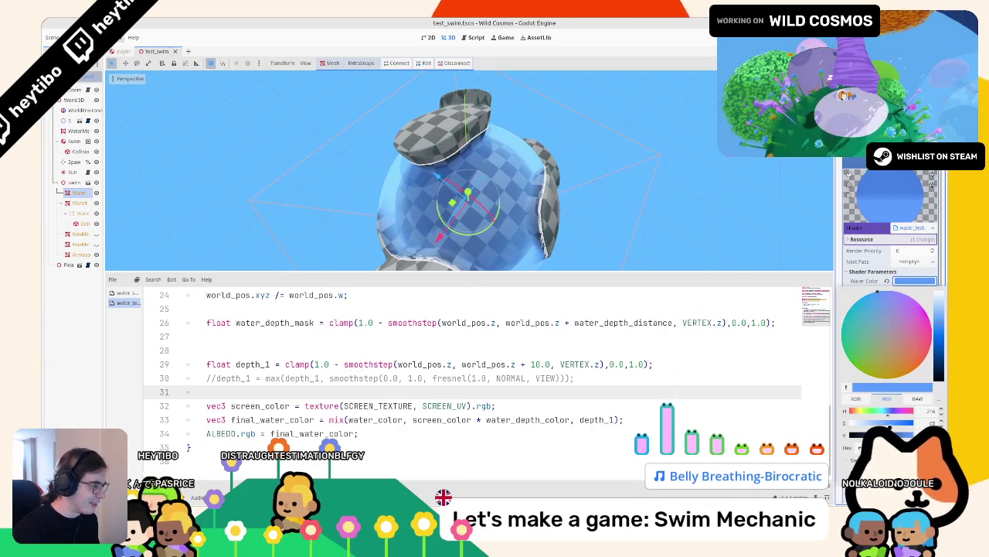
drag(889, 422, 898, 421)
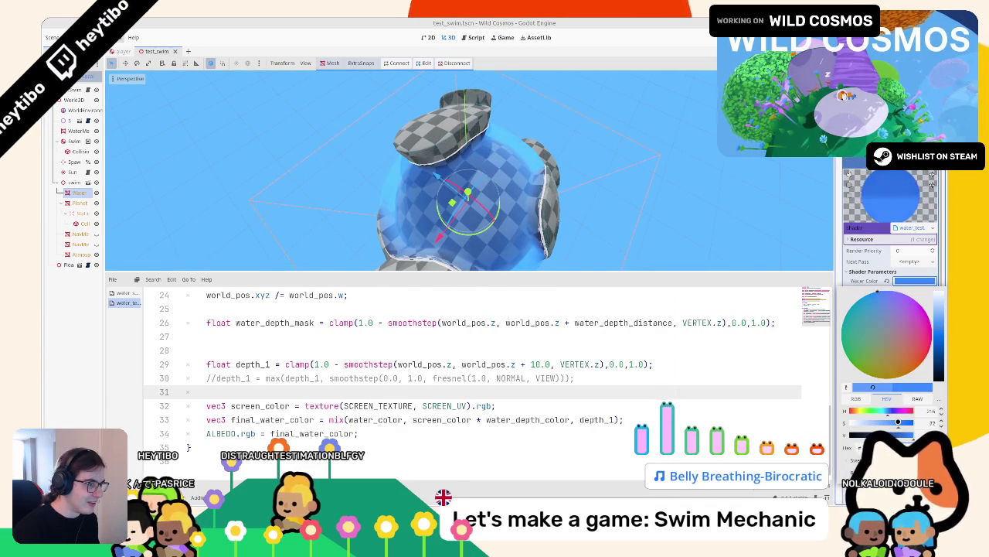
Retune the Water Depth colour in its picker
click(912, 293)
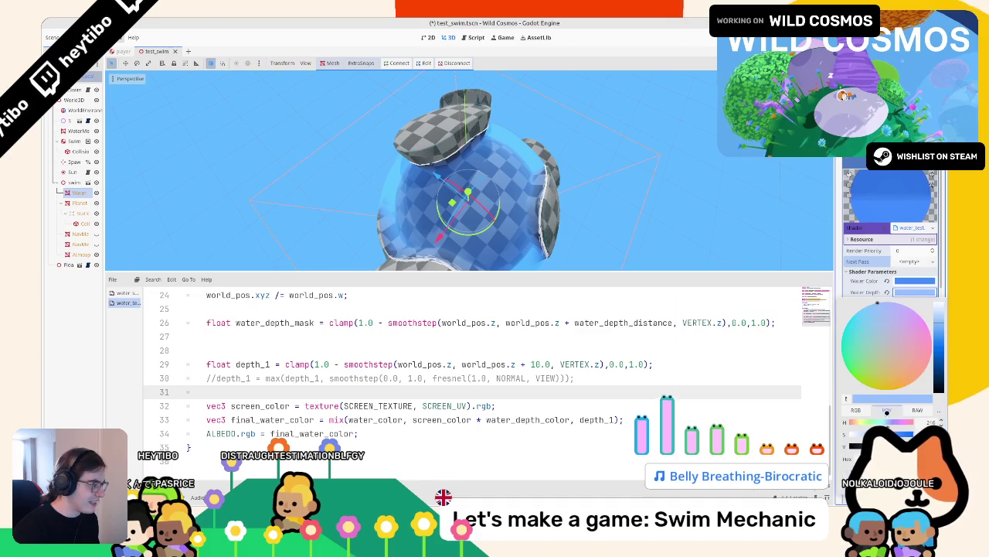
click(878, 304)
drag(570, 198, 605, 137)
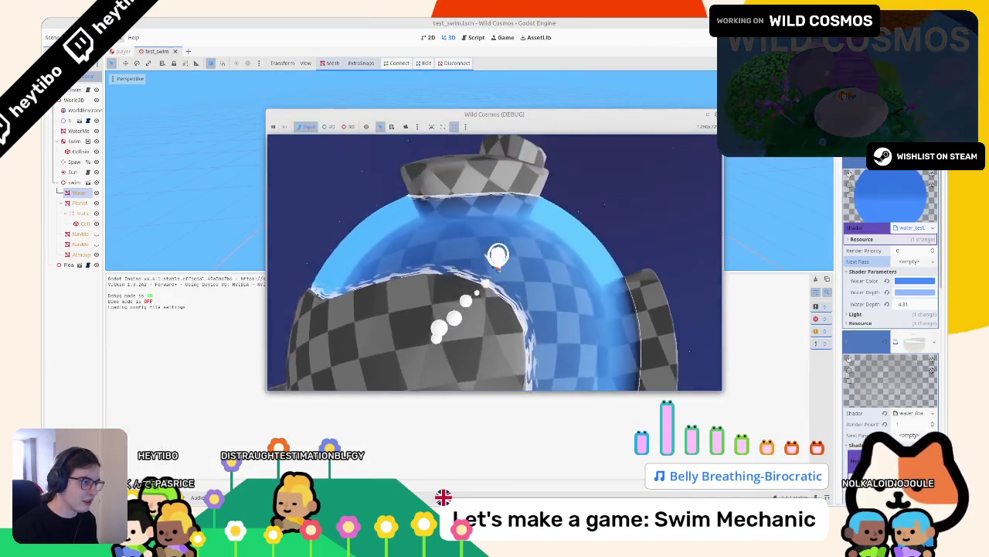
key(w)
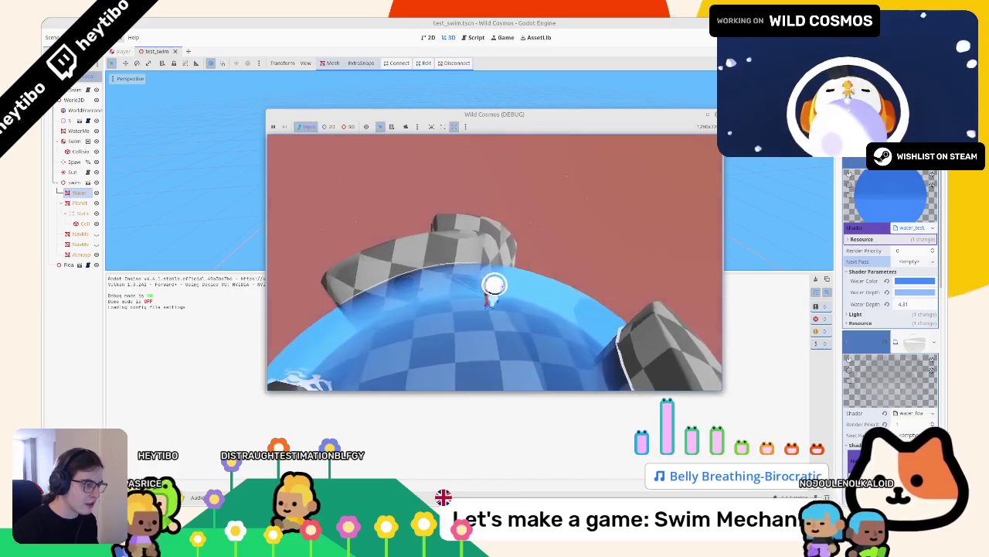
key(w)
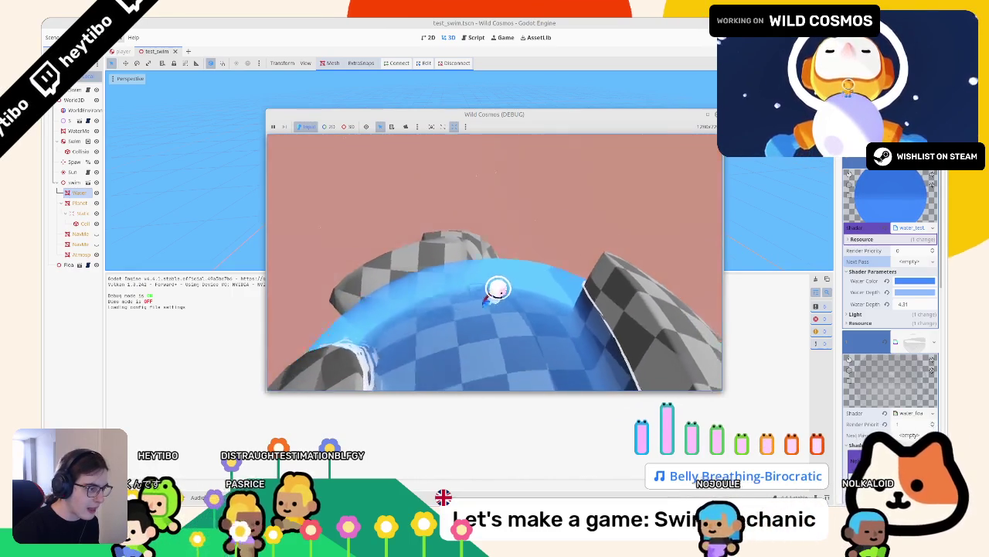
key(w)
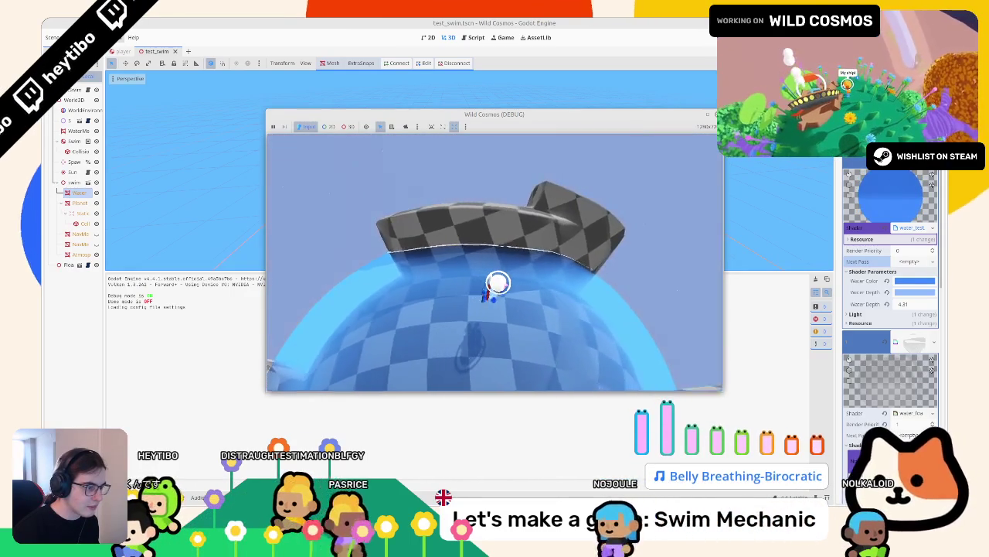
key(w)
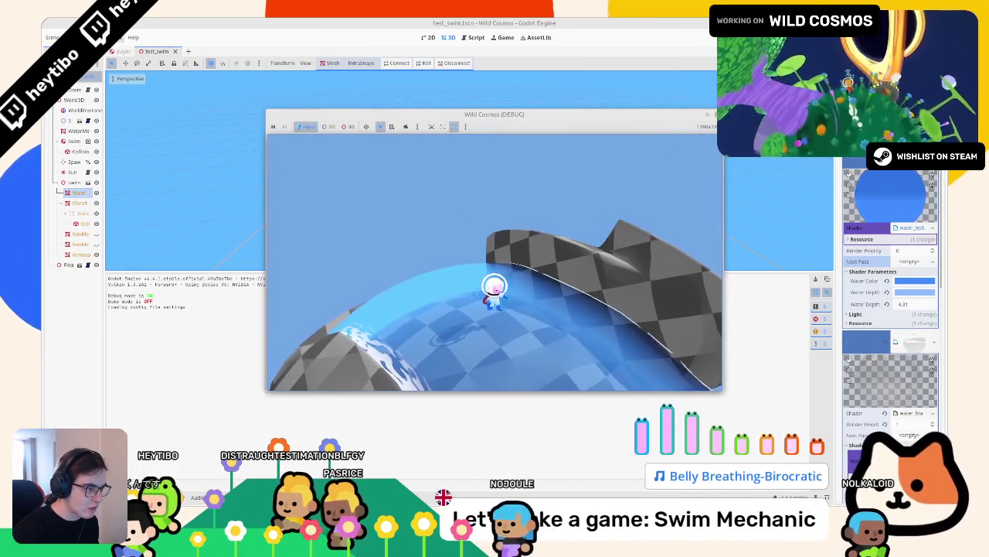
key(w)
key(w)
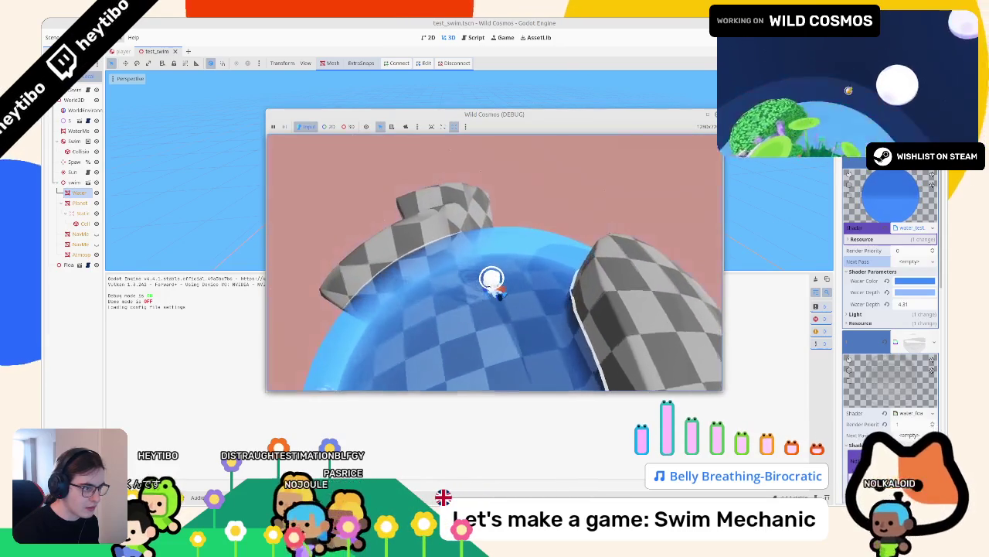
key(w)
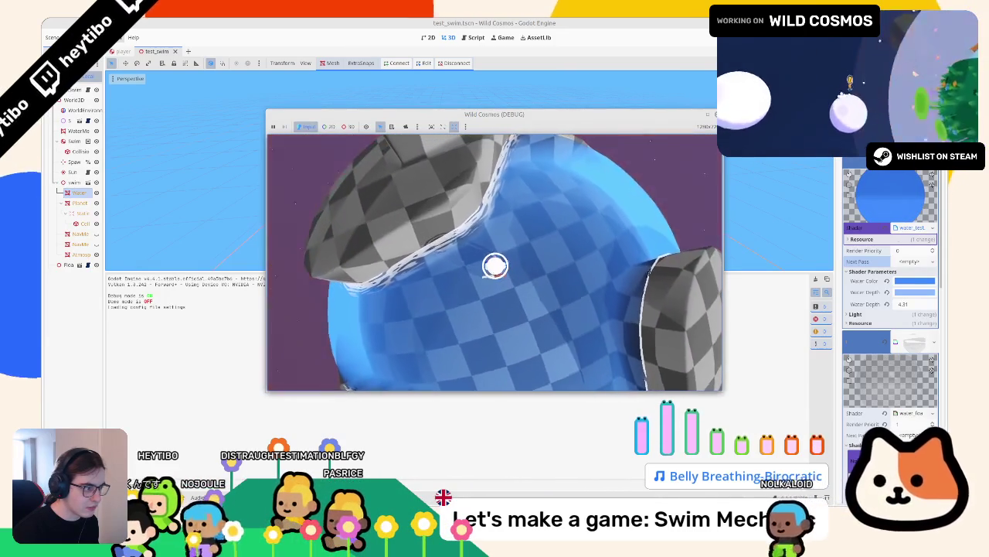
key(w)
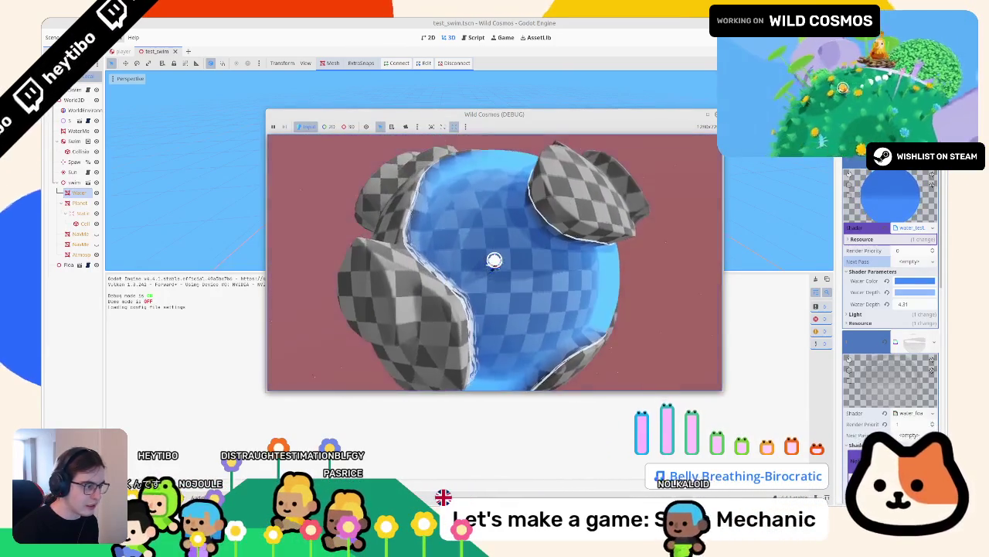
key(w)
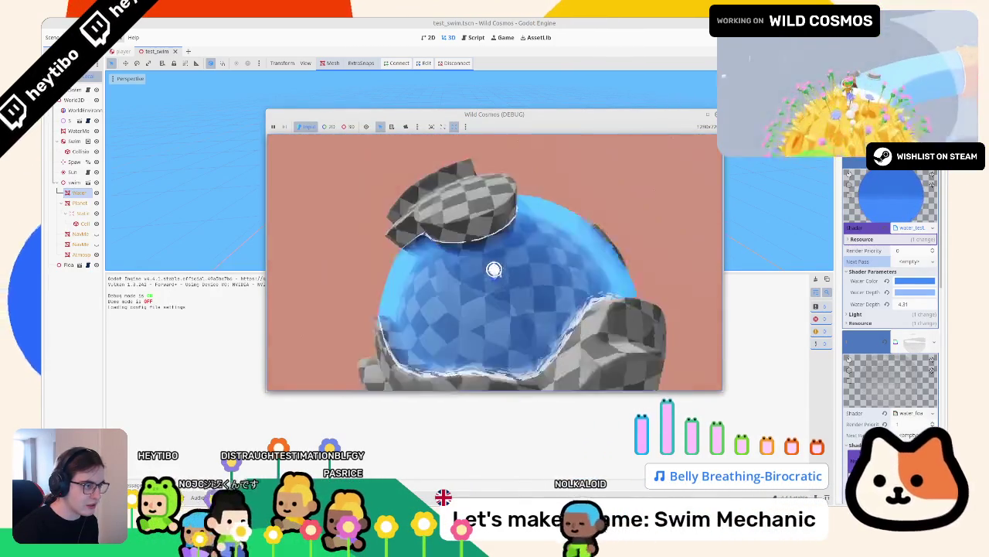
key(w)
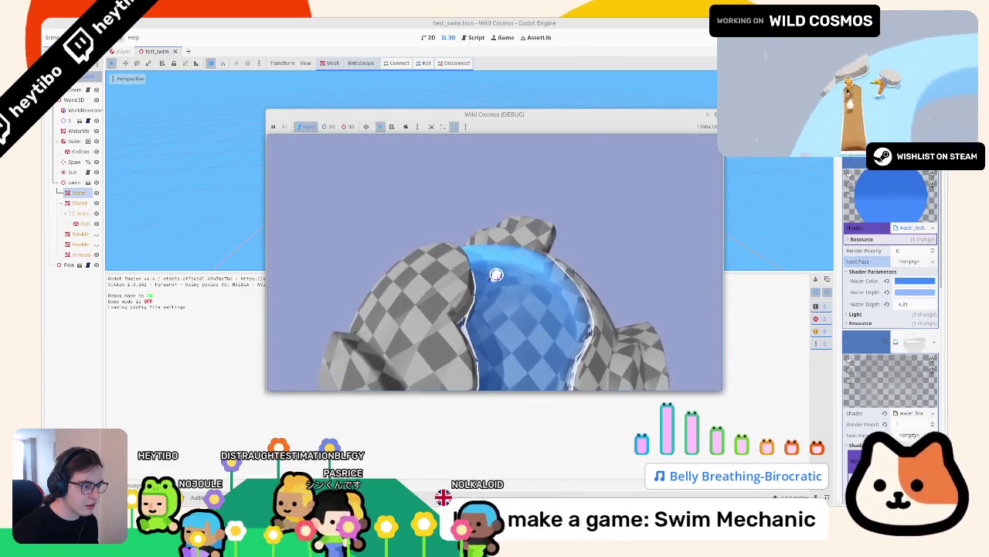
key(w)
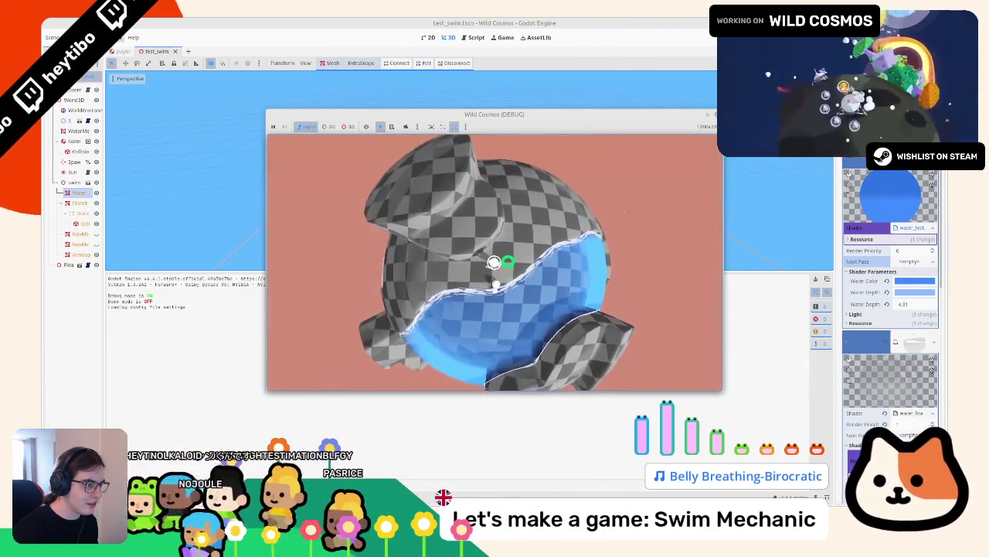
key(w)
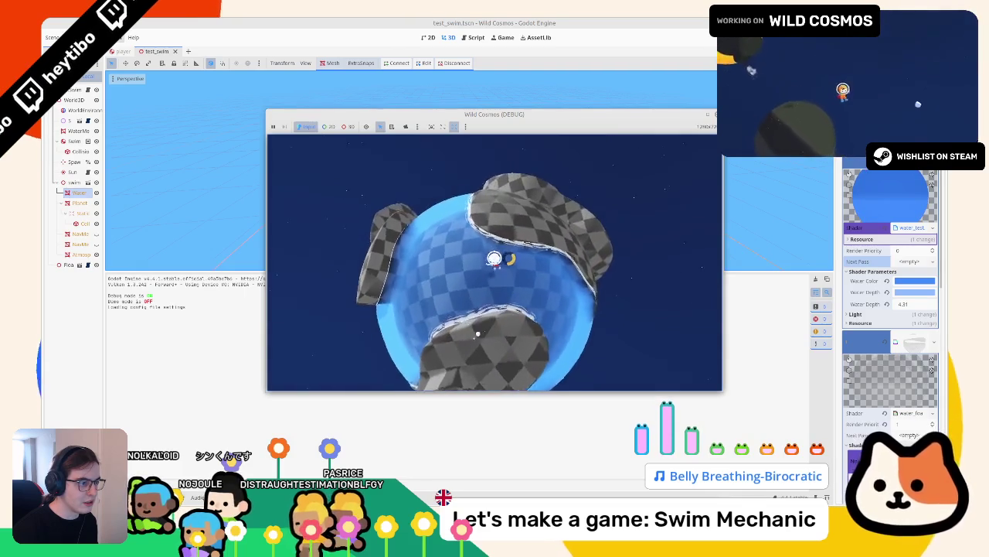
key(w)
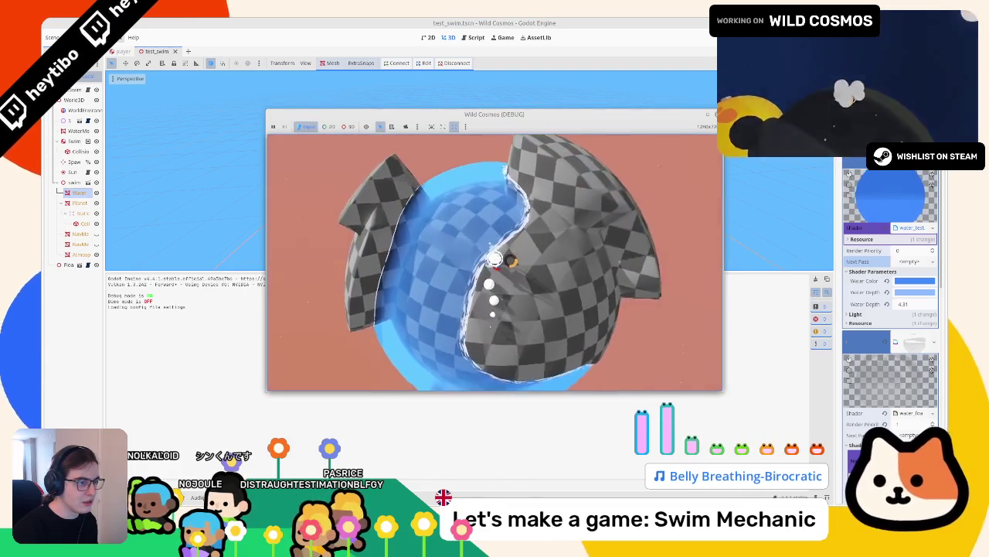
key(w)
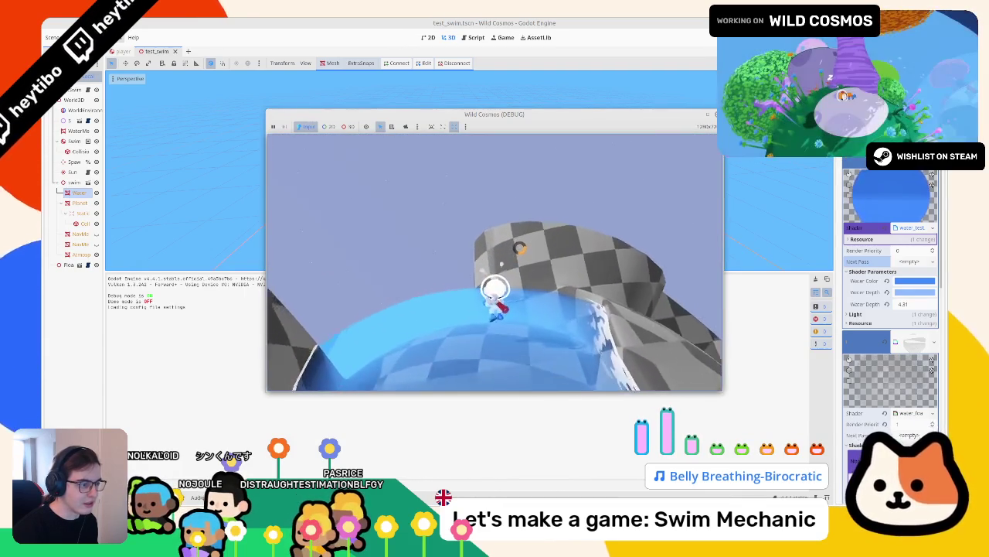
key(w)
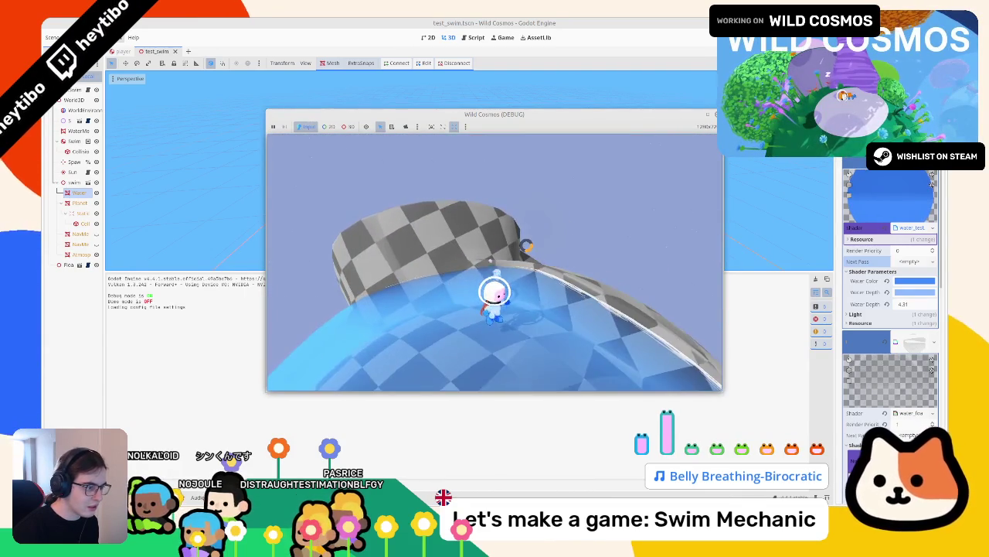
key(w)
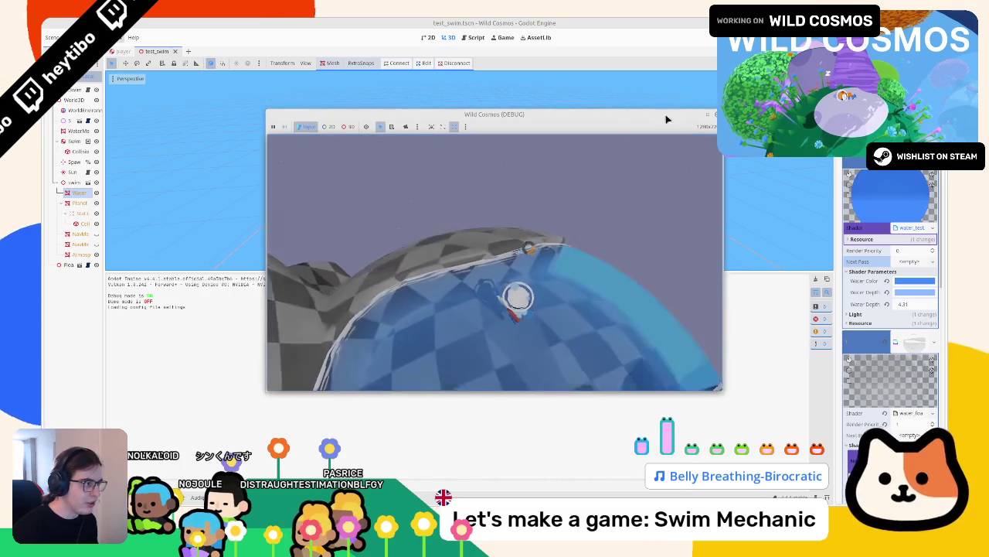
key(Escape)
key(F8)
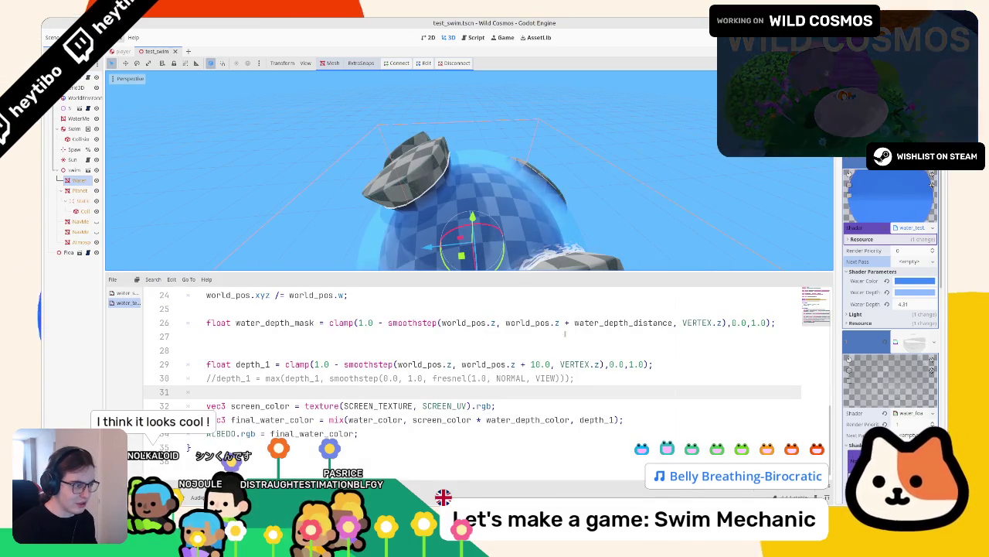
Select the fixed 10.0 on line 29 and raise Water Depth from 5.0 to 7.0
double_click(591, 323)
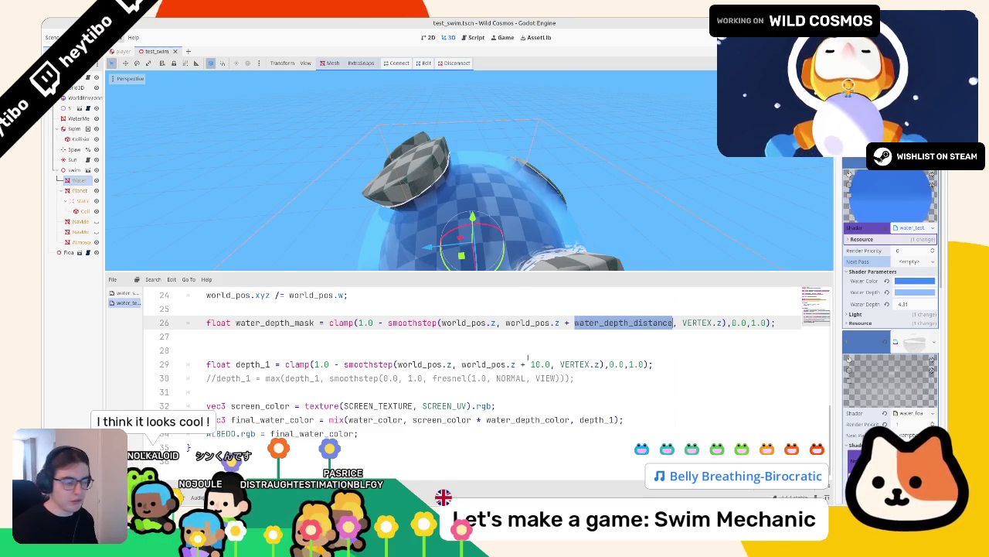
drag(531, 364, 552, 364)
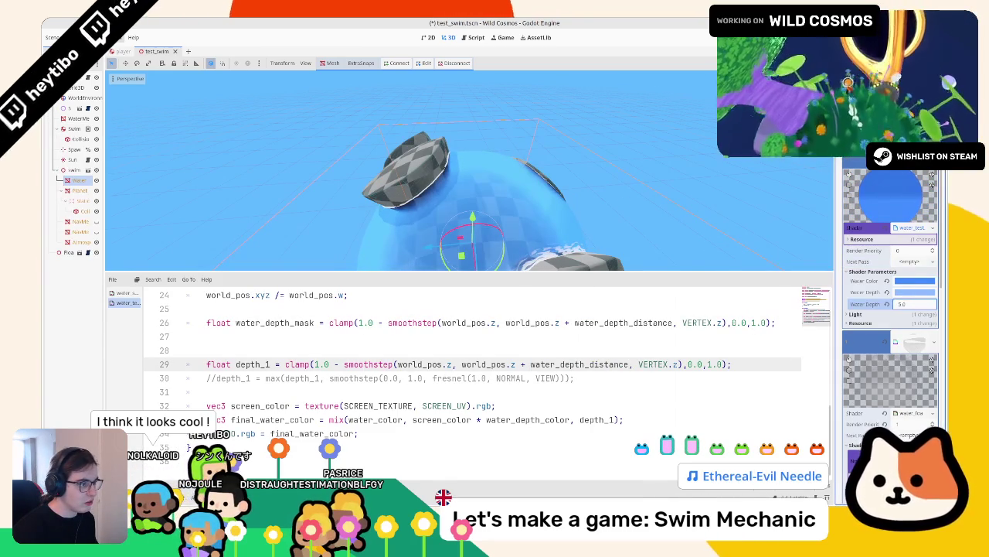
mouse_move(914, 304)
mouse_down()
mouse_move(931, 304)
mouse_move(914, 304)
mouse_up()
Check the water depth colour, then save the scene and run the game to test
drag(771, 253, 626, 225)
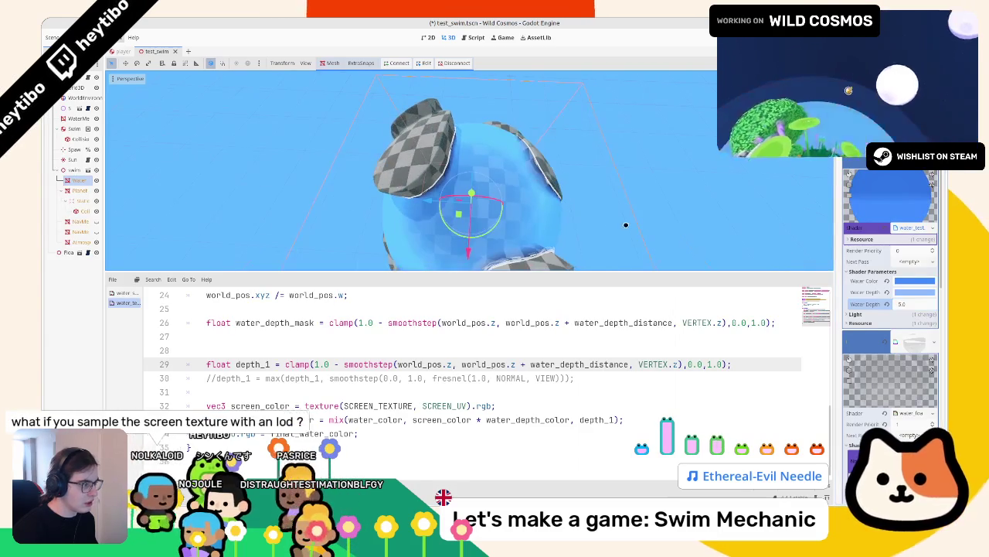
click(896, 292)
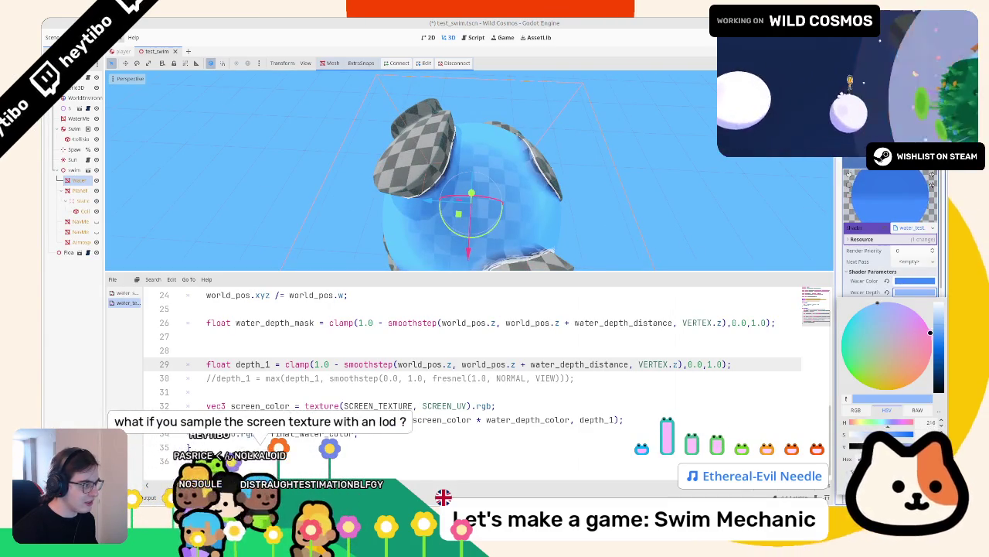
drag(649, 185, 602, 147)
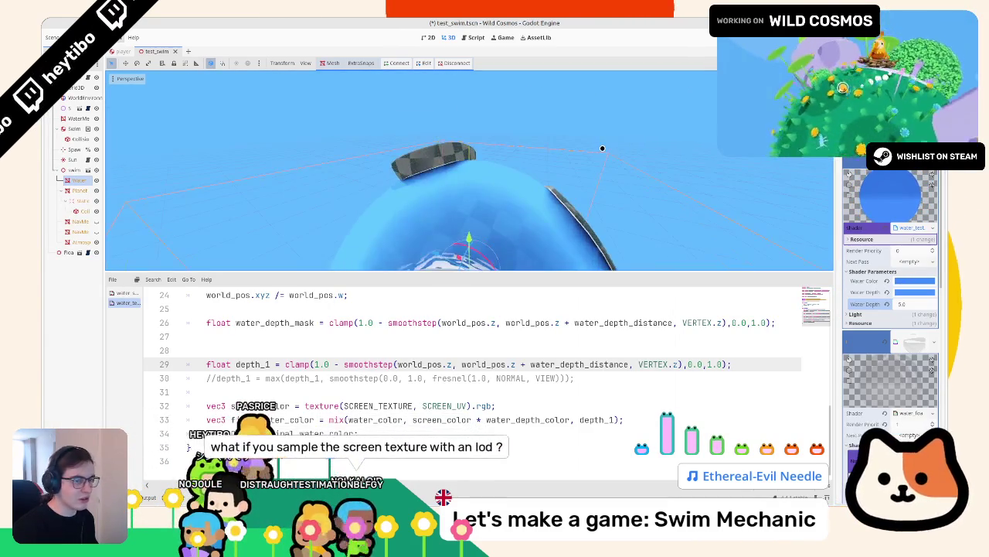
key(F6)
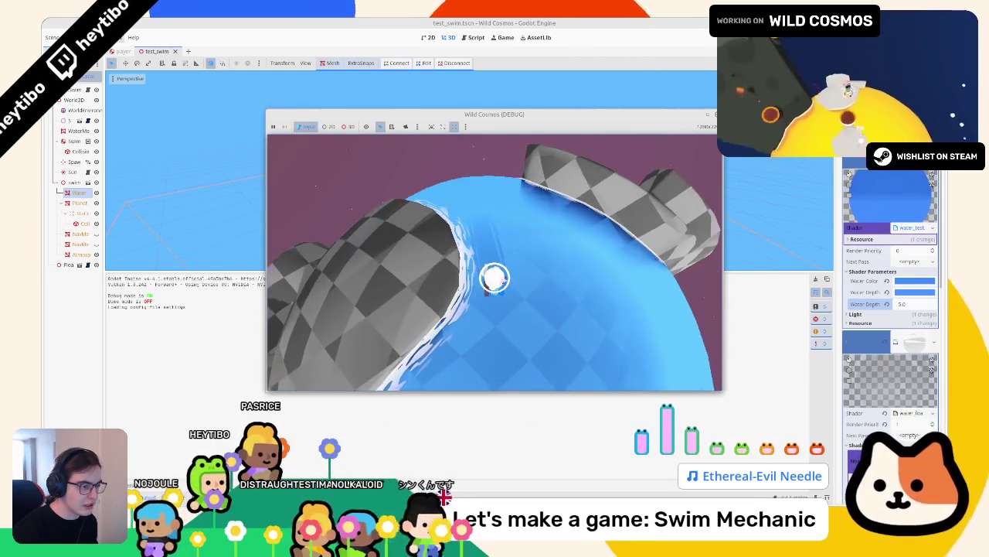
Stop the game, add a 2.0 bias argument after SCREEN_UV on line 32, and rerun
key(F8)
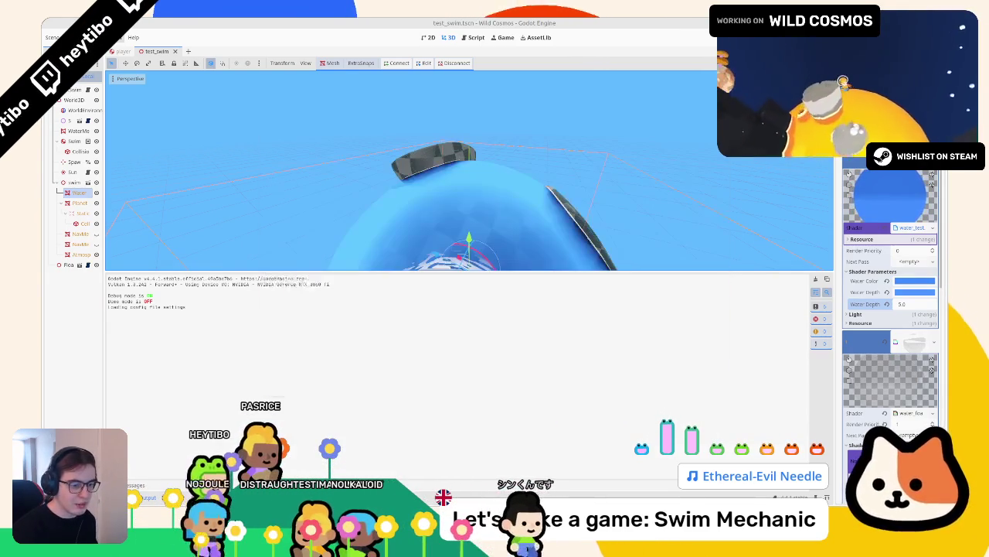
scroll(270, 371, up, 2)
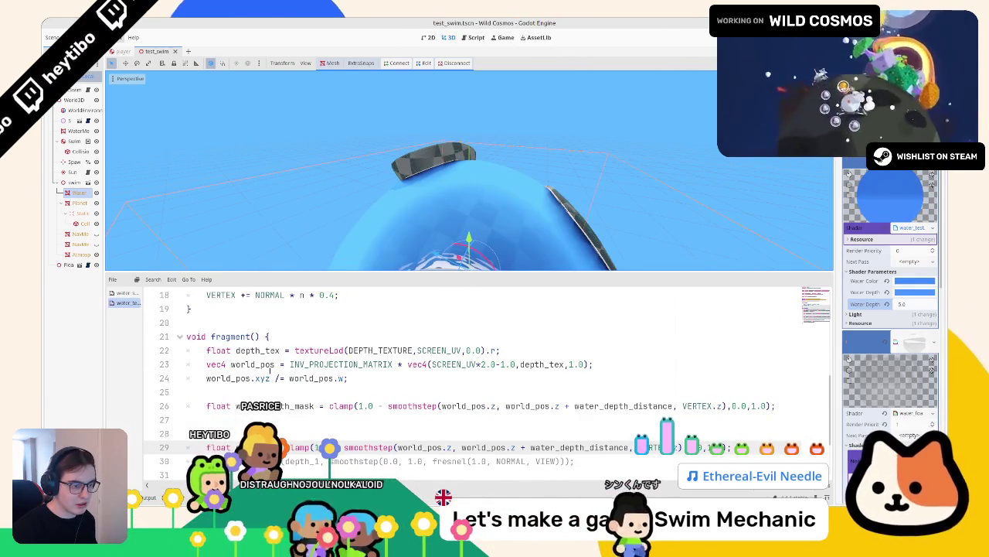
scroll(272, 390, down, 2)
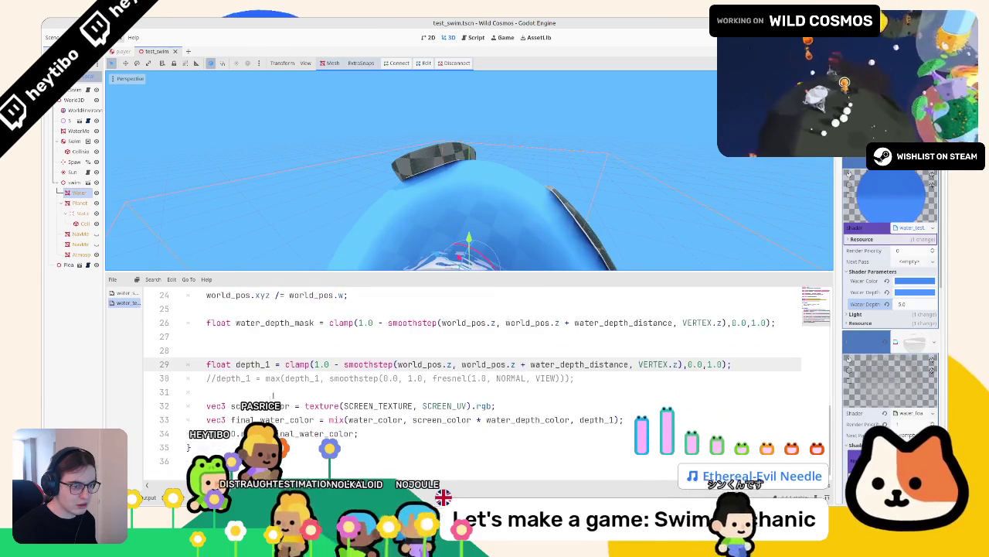
click(466, 405)
text(, 2.0)
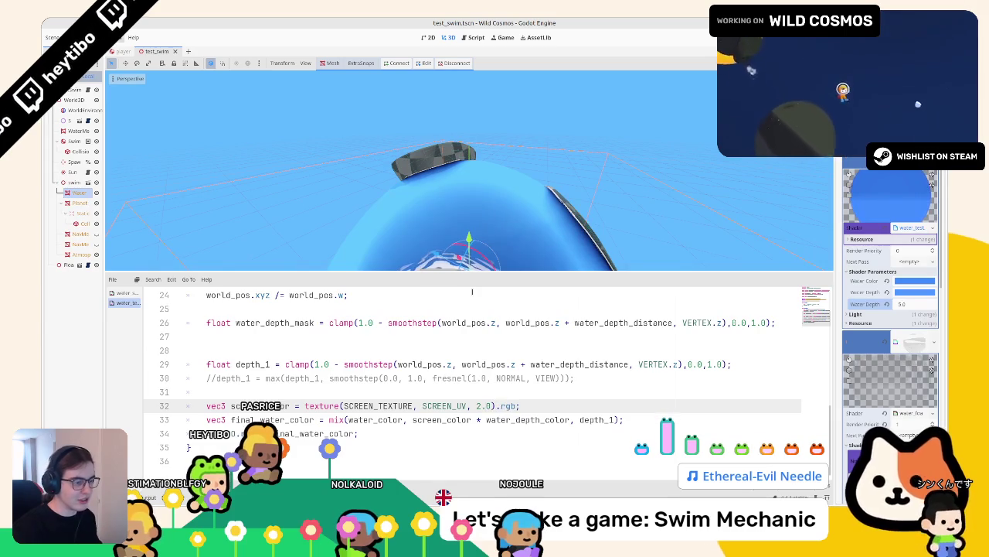
key(F6)
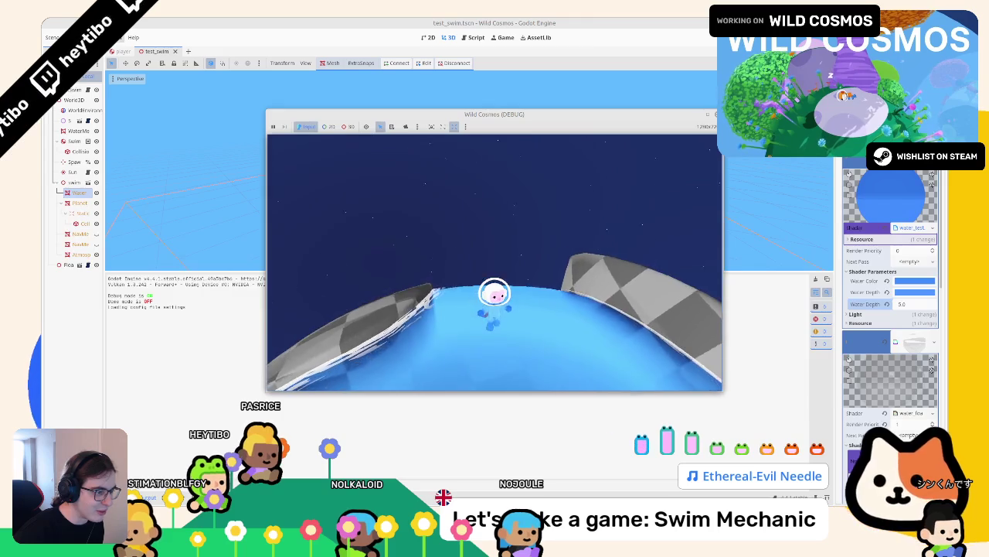
Maximize the game window past the pause menu, then stop the running game
key(Escape)
key(super+Up)
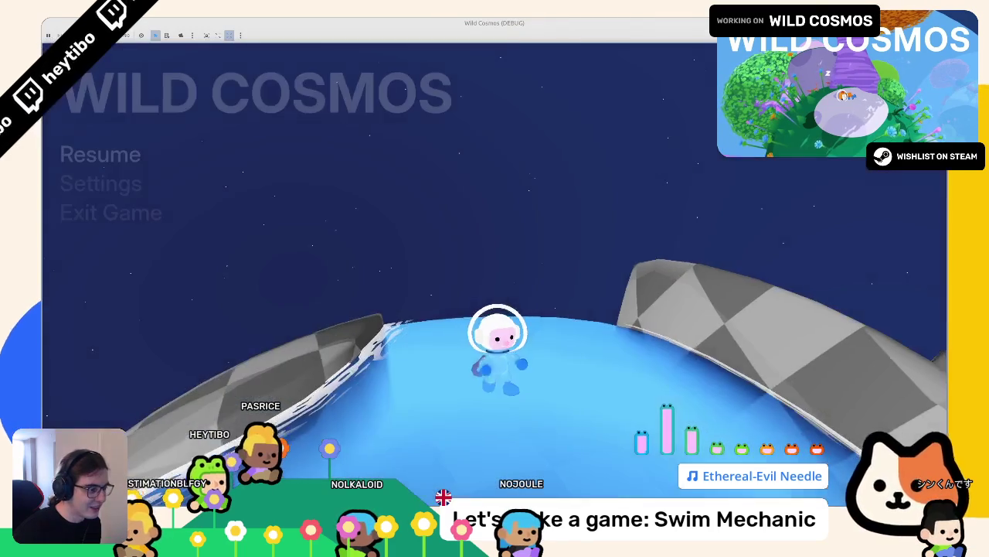
key(Escape)
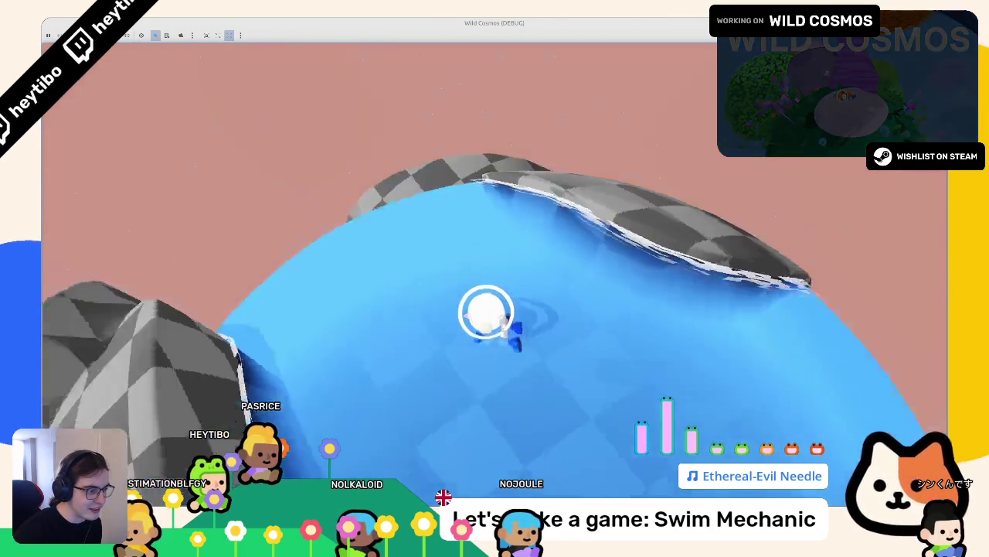
key(F8)
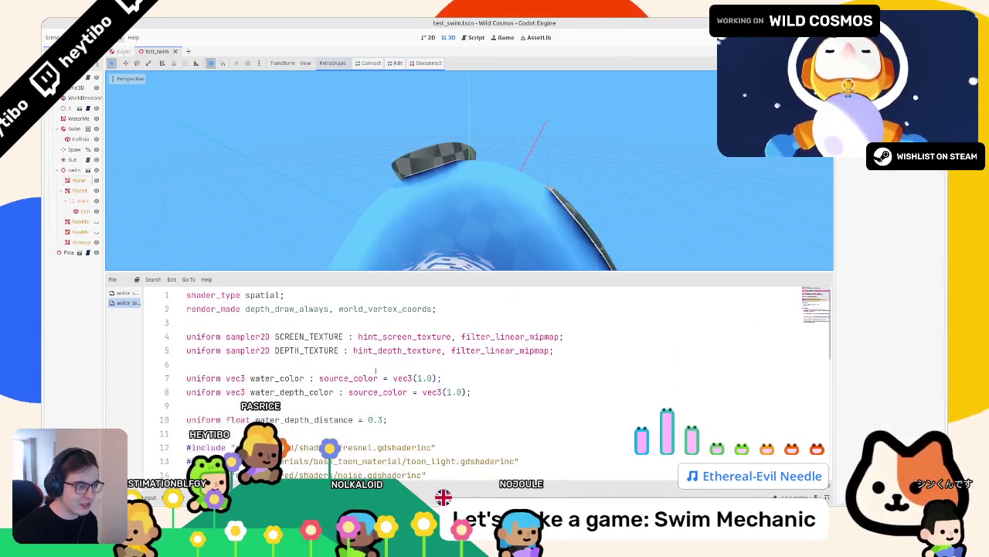
Run the textureLod version and swim the astronaut across the planet past underwater rocks
scroll(463, 371, down, 8)
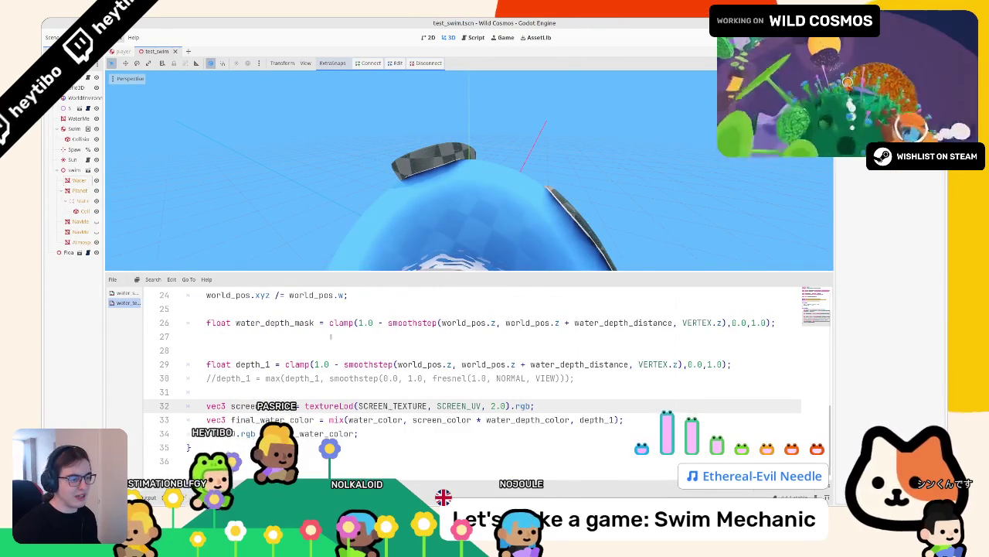
key(F6)
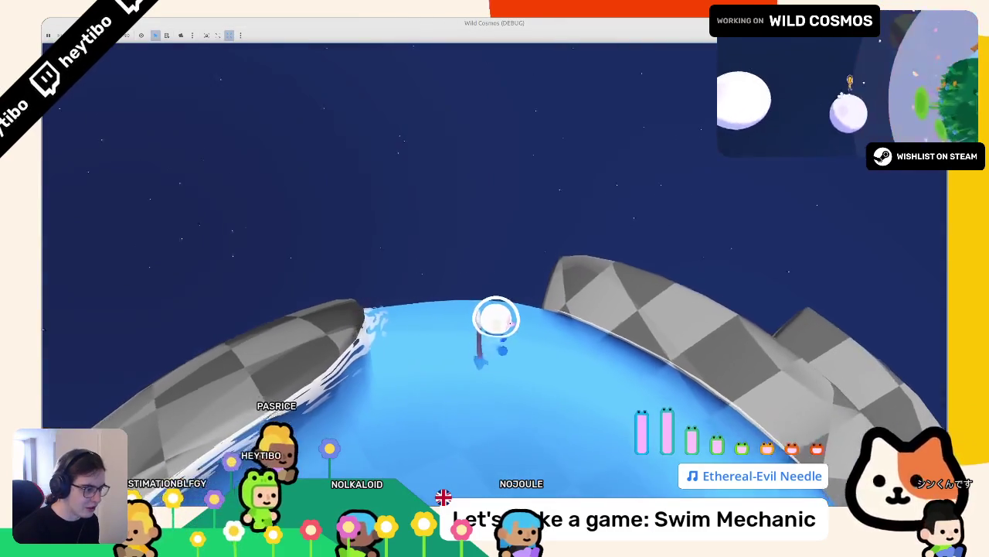
key(w)
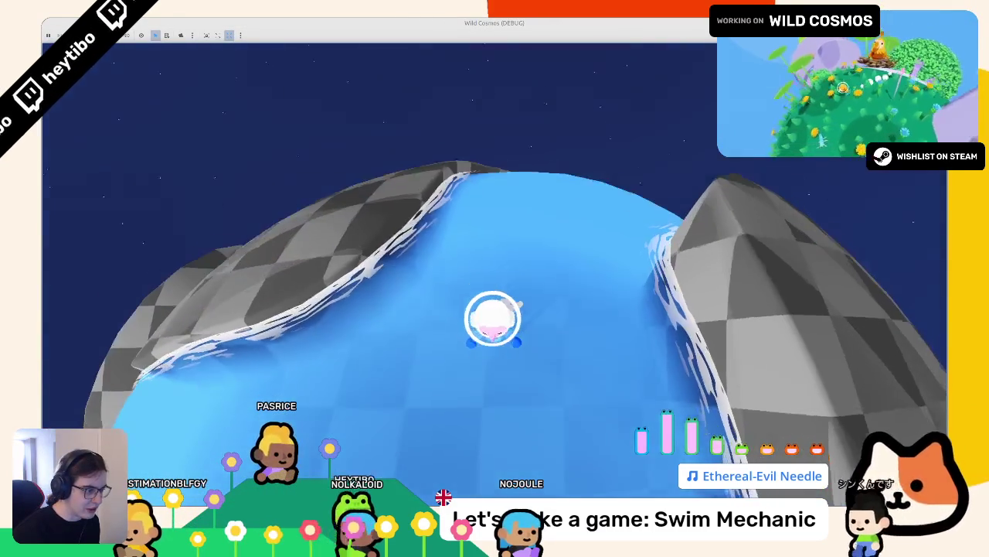
key(w)
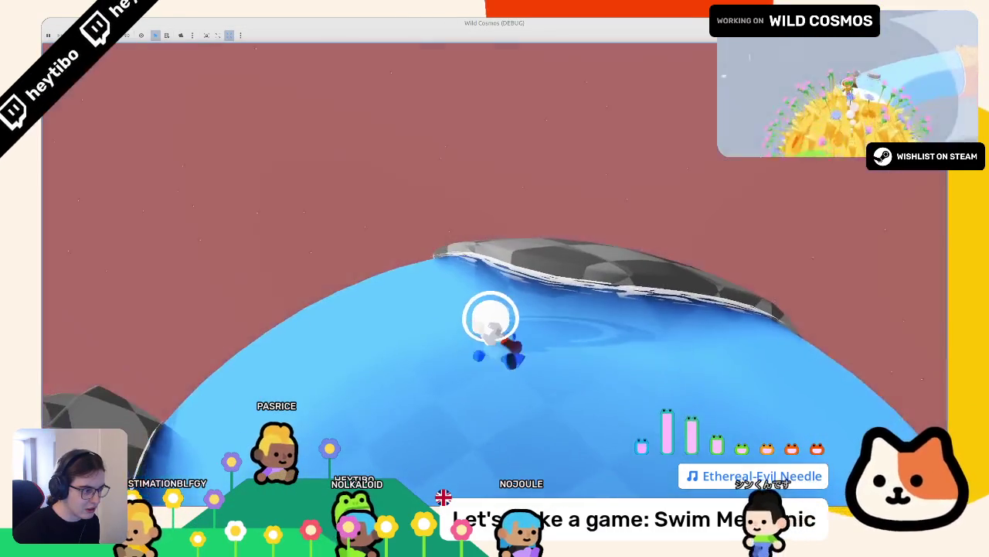
key(w)
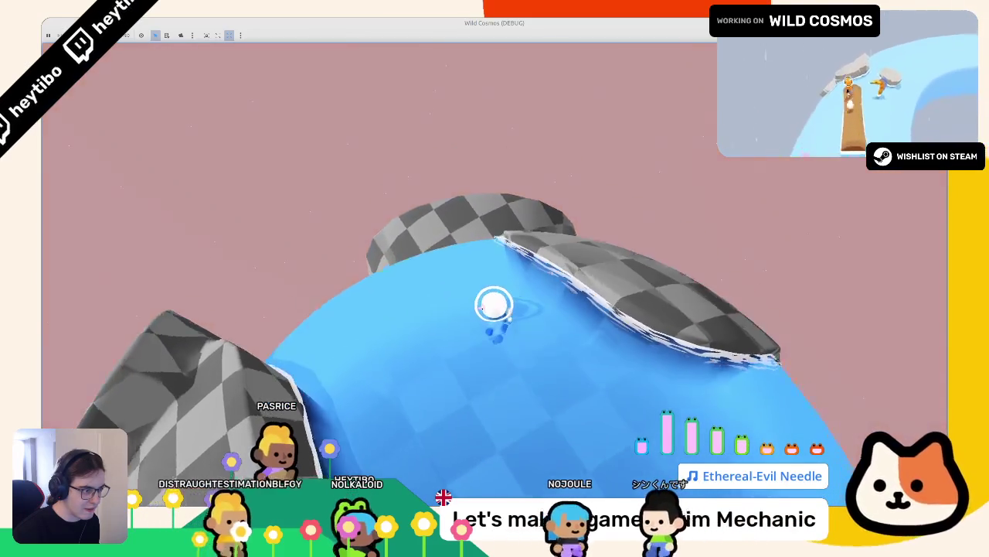
Stop the game and undo the blur bias on the screen texture sample
key(F8)
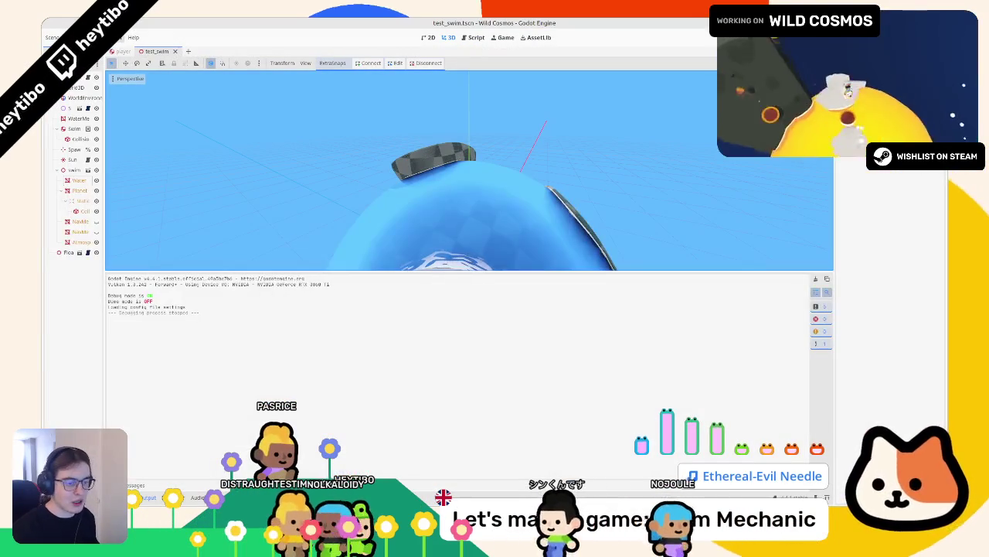
click(293, 497)
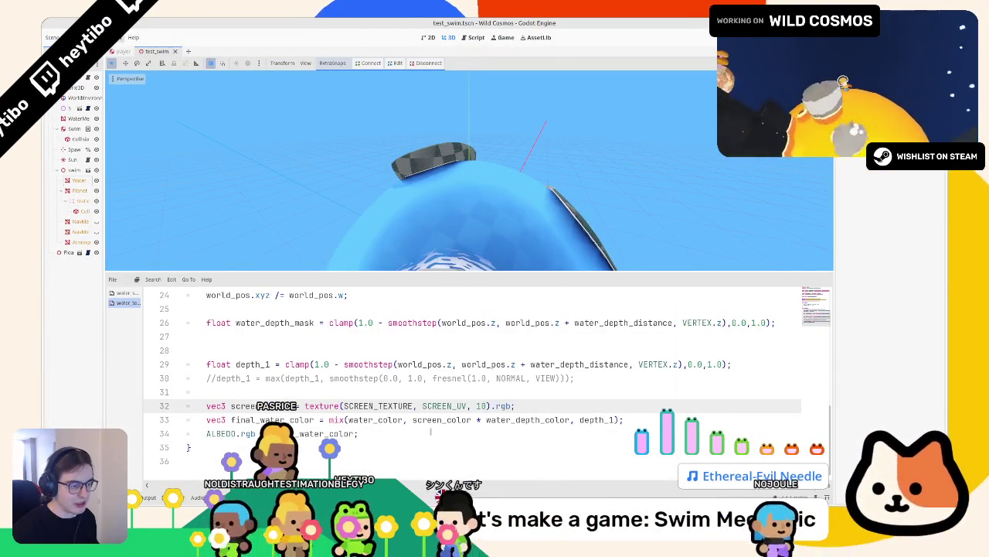
key(ctrl+z)
key(ctrl+z)
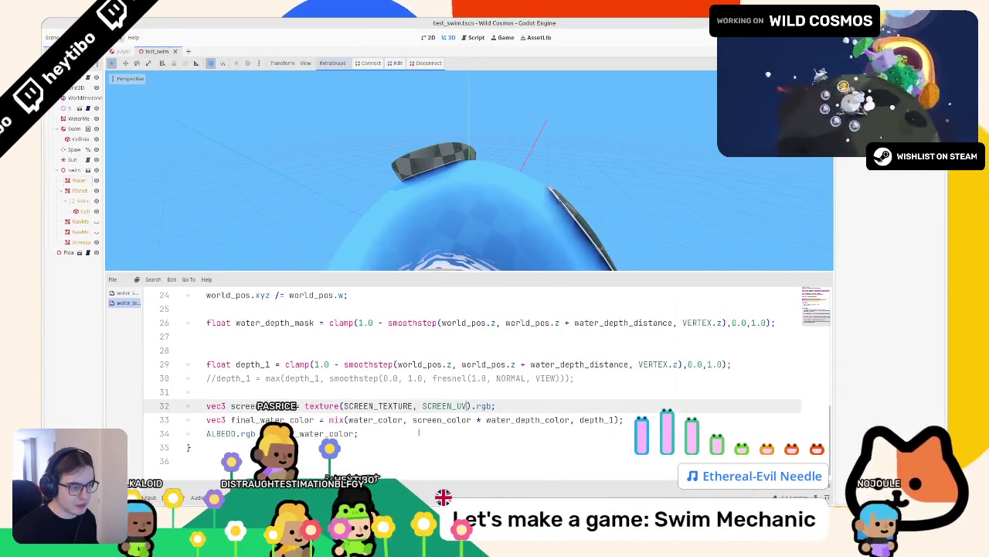
Set the Water node's Water Depth to 10, then swim-test in game and stop
click(77, 180)
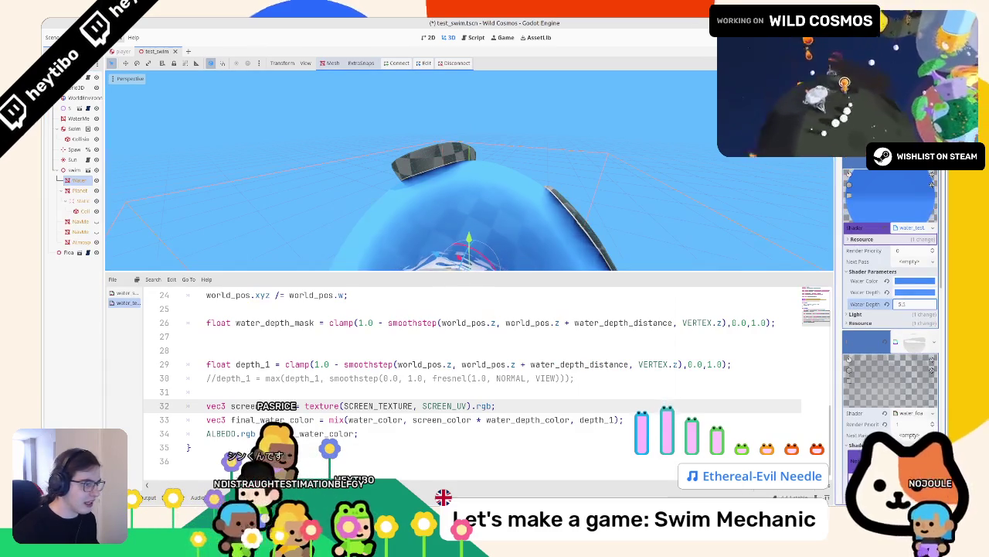
text(9)
key(Return)
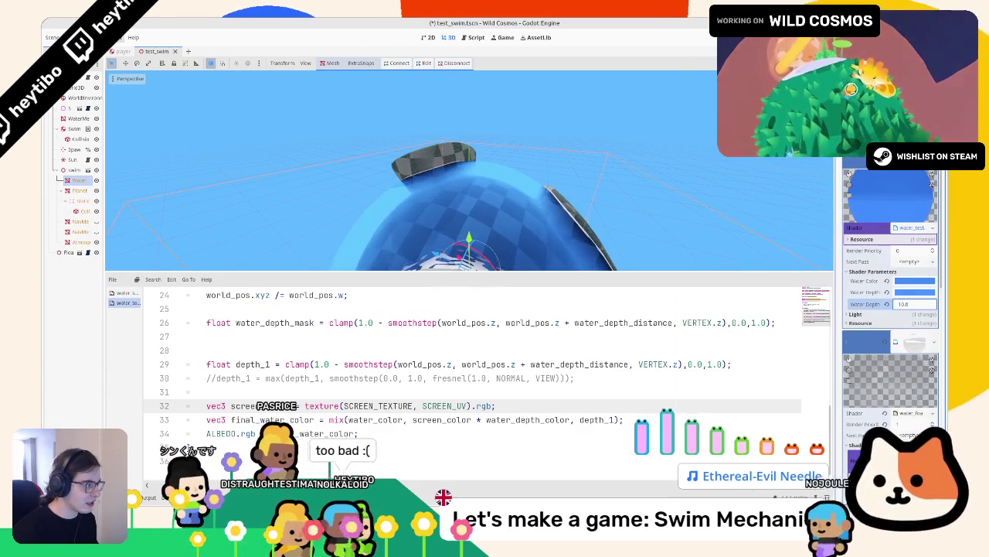
key(f)
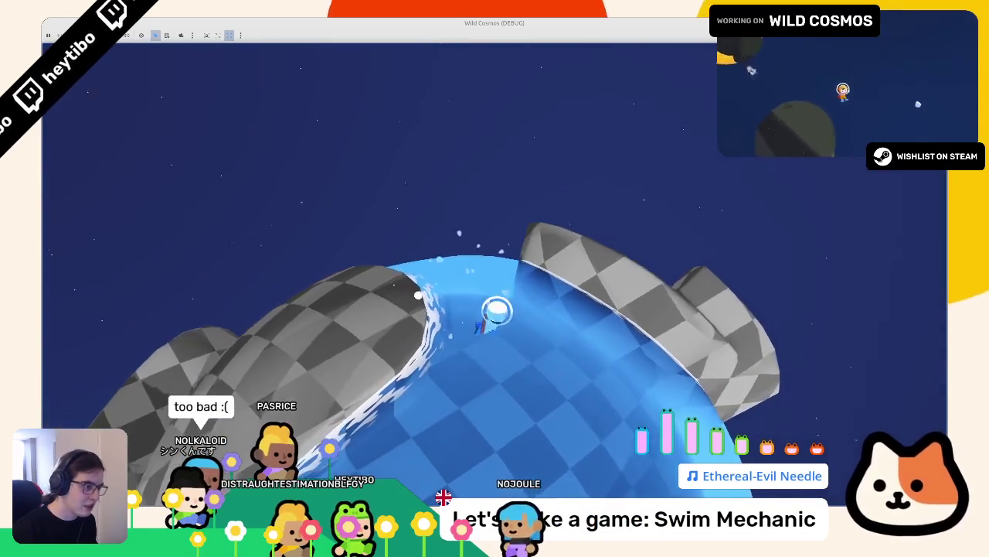
key(w)
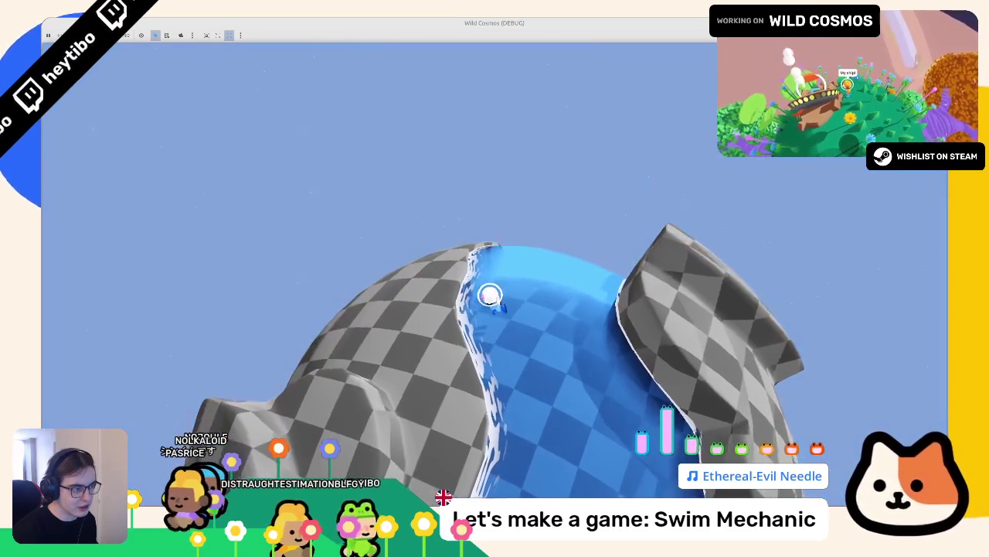
key(F8)
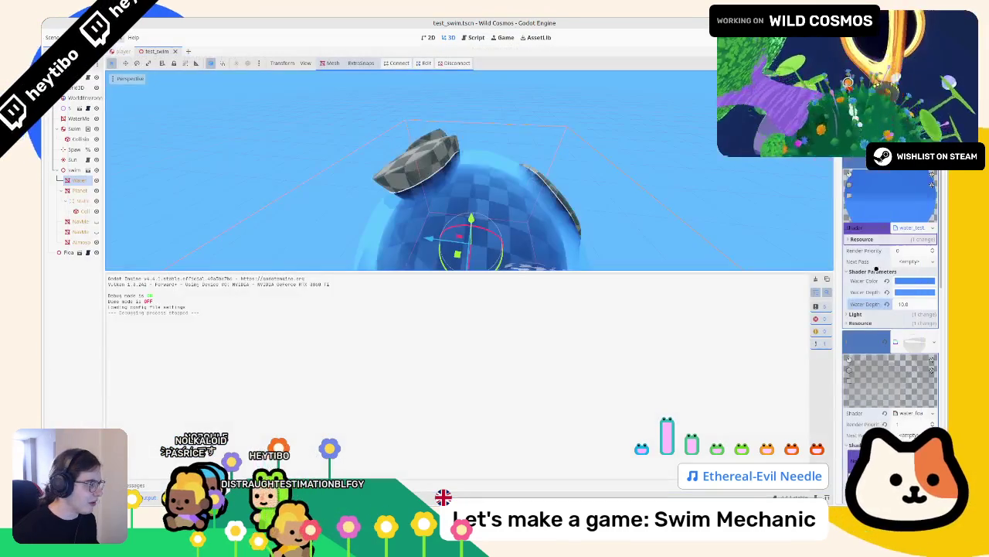
Adjust the Water Color's brightness with its value slider
click(918, 281)
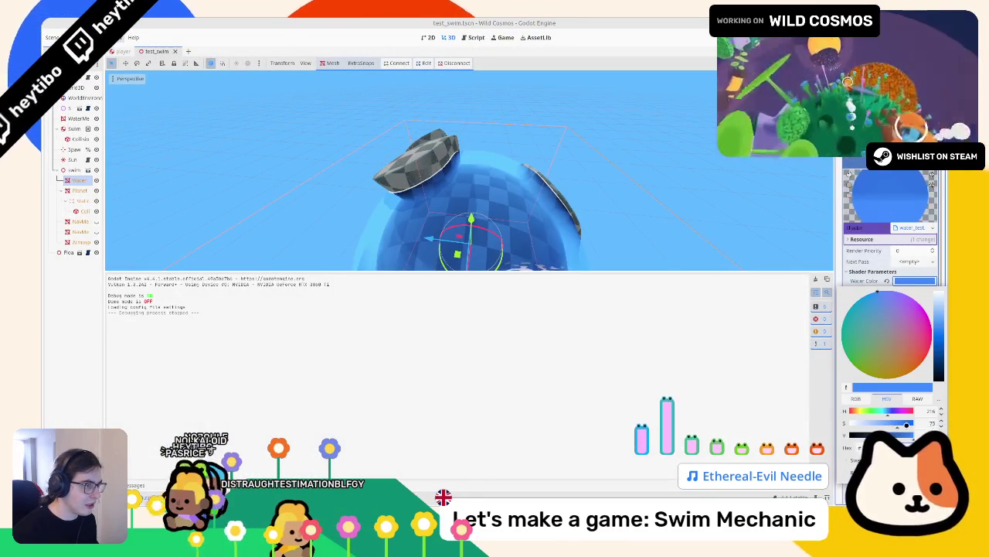
drag(896, 425, 893, 429)
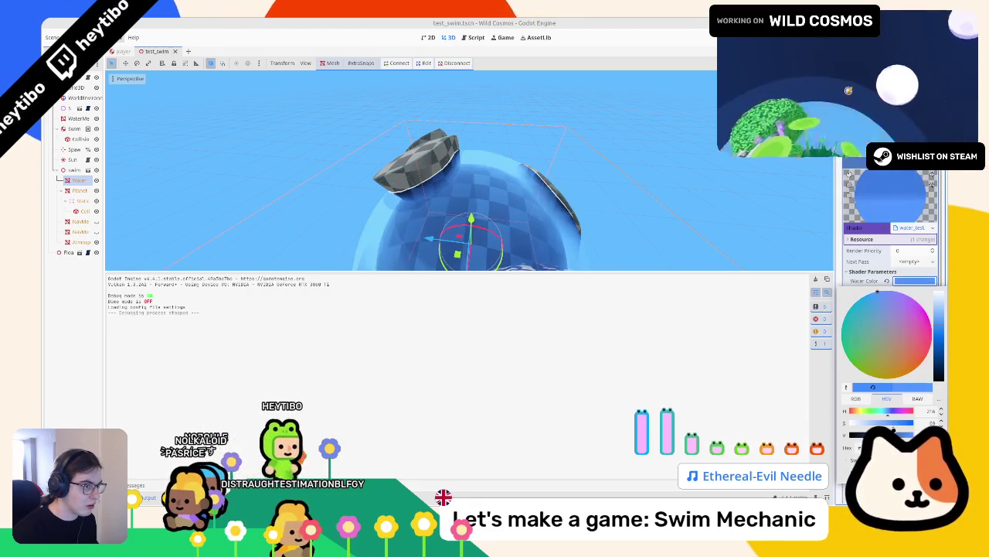
mouse_move(588, 232)
mouse_down()
mouse_move(623, 228)
mouse_move(663, 167)
mouse_move(645, 177)
mouse_up()
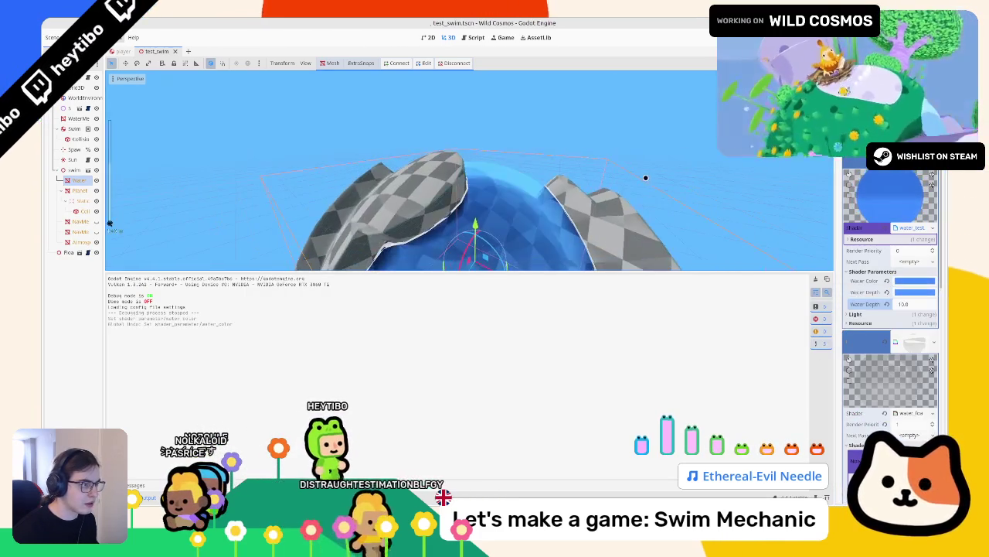
Set Water Depth Color to a pale pastel tint
click(915, 292)
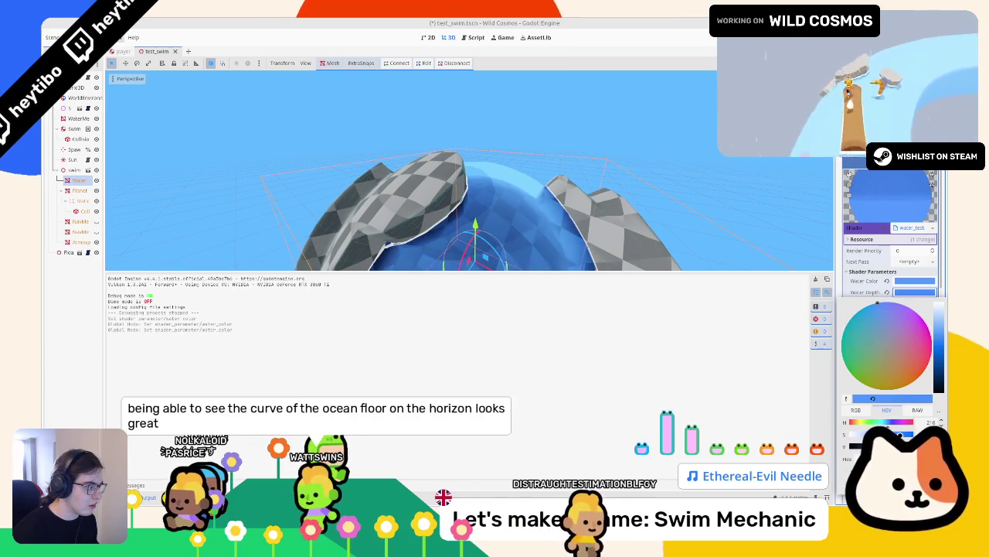
click(887, 345)
drag(886, 346, 877, 303)
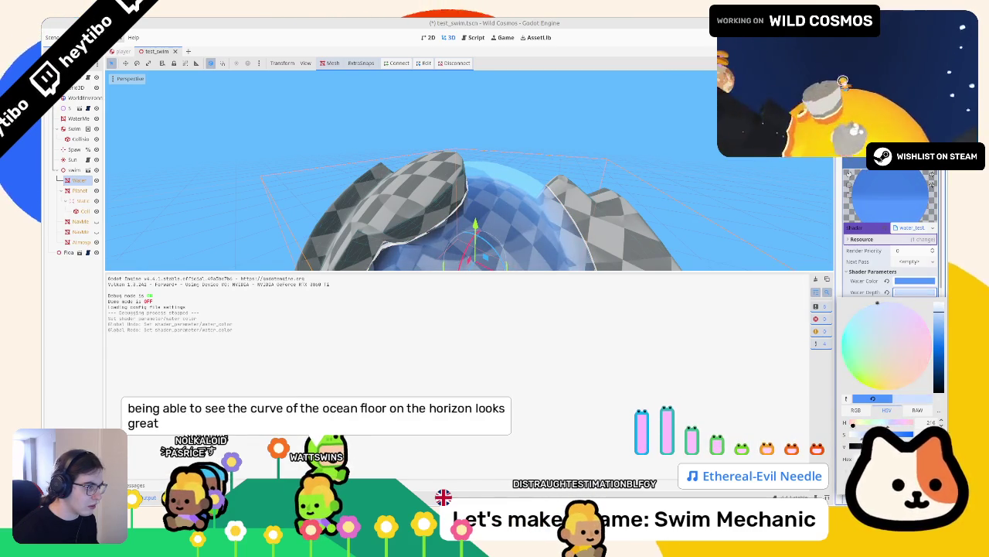
Run the game, swim the astronaut across the ocean to inspect colours, then stop
key(F6)
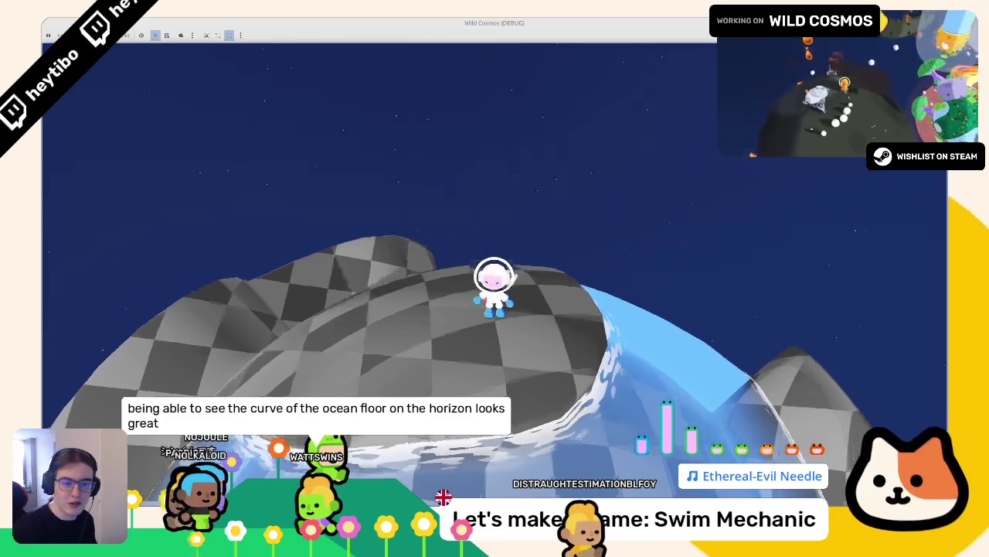
key(w)
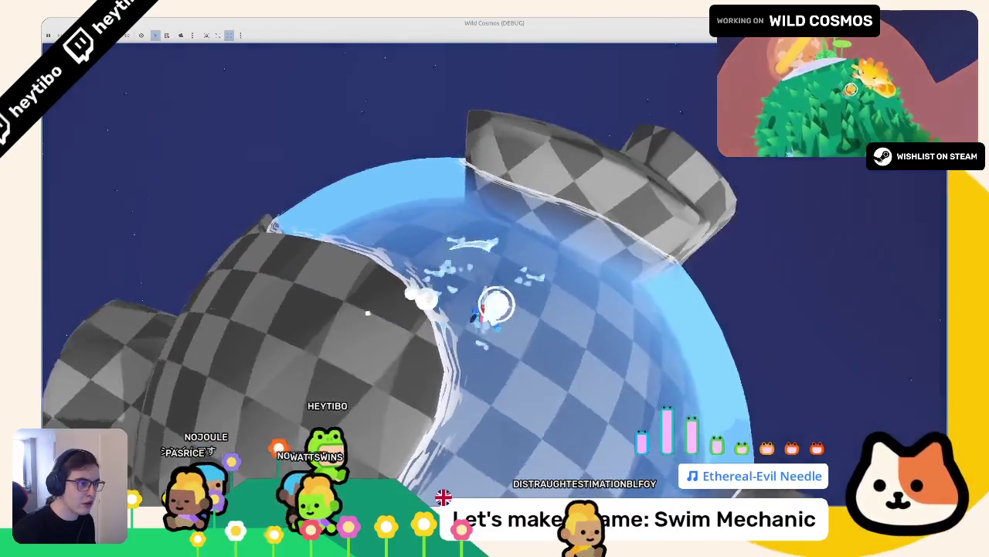
key(w)
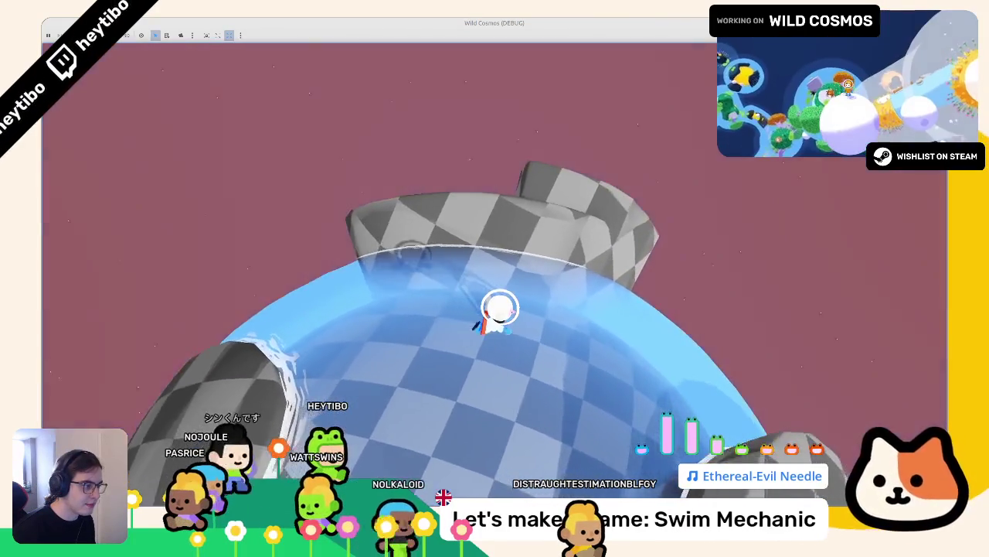
key(F8)
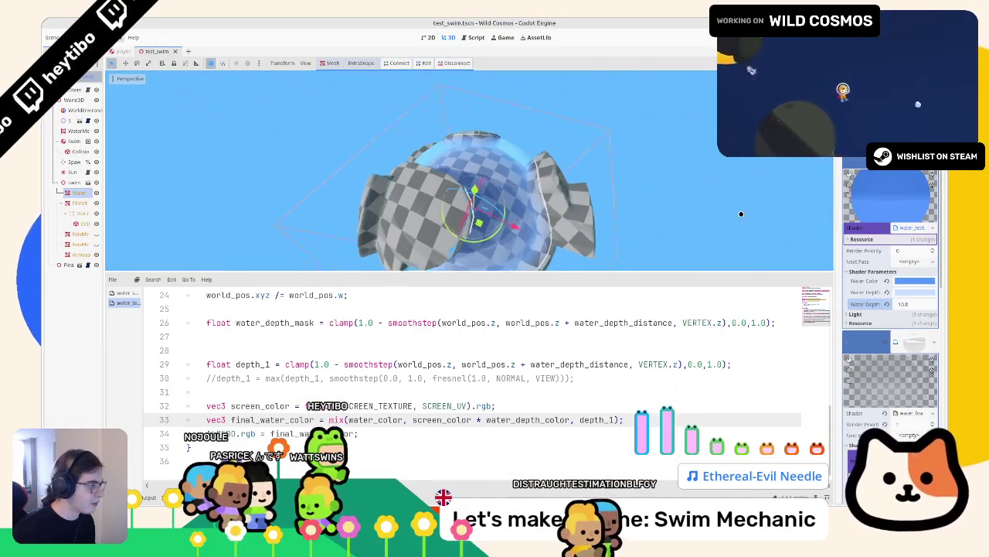
Add a 1.00 argument to the screen texture sample and reselect the water mesh
click(467, 405)
text(, 1.0)
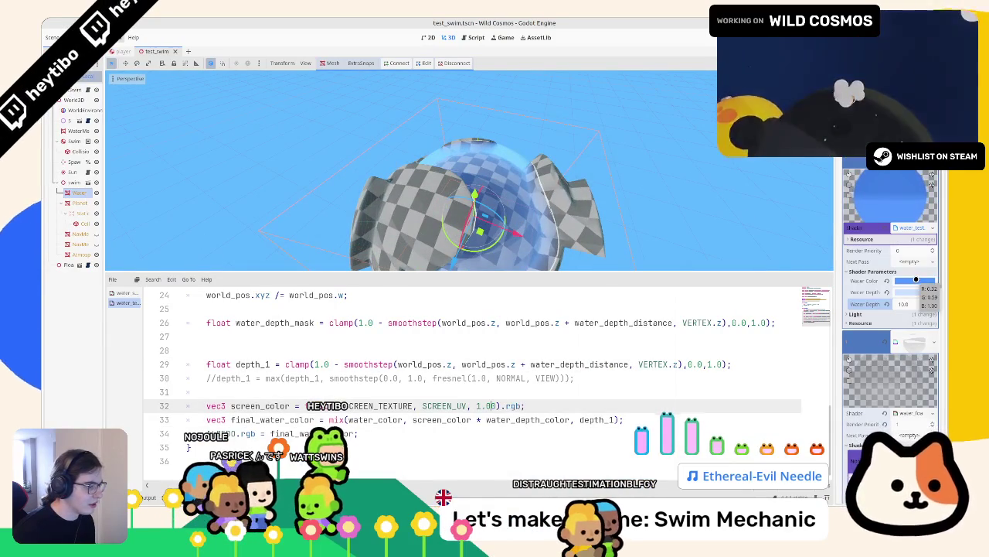
text(0)
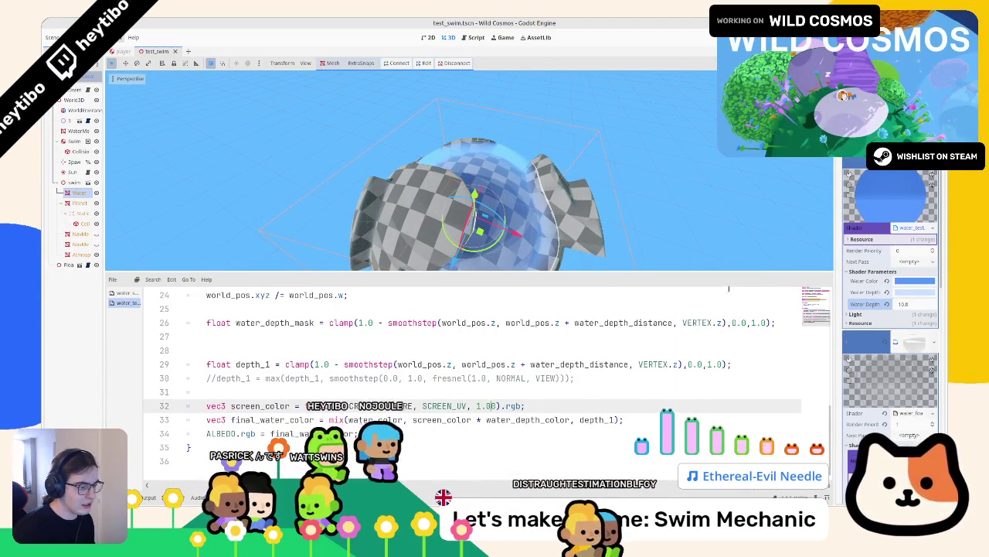
click(619, 183)
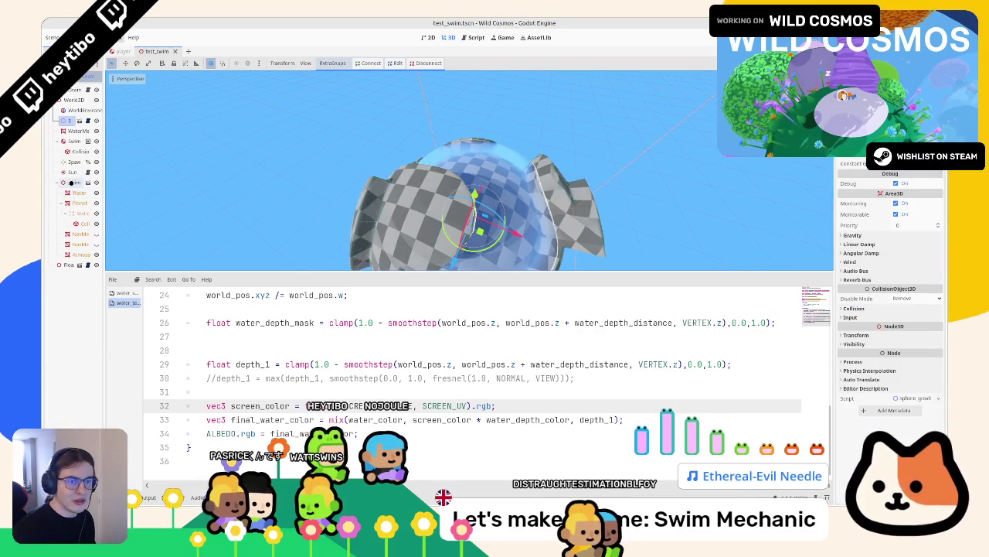
click(464, 158)
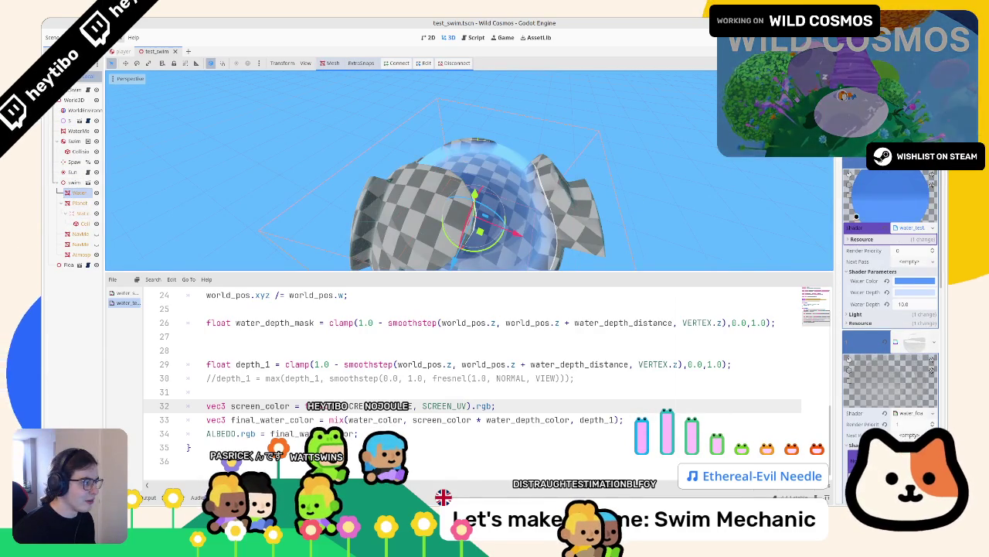
Set the Water Depth colour to a fine-tuned blue
click(915, 281)
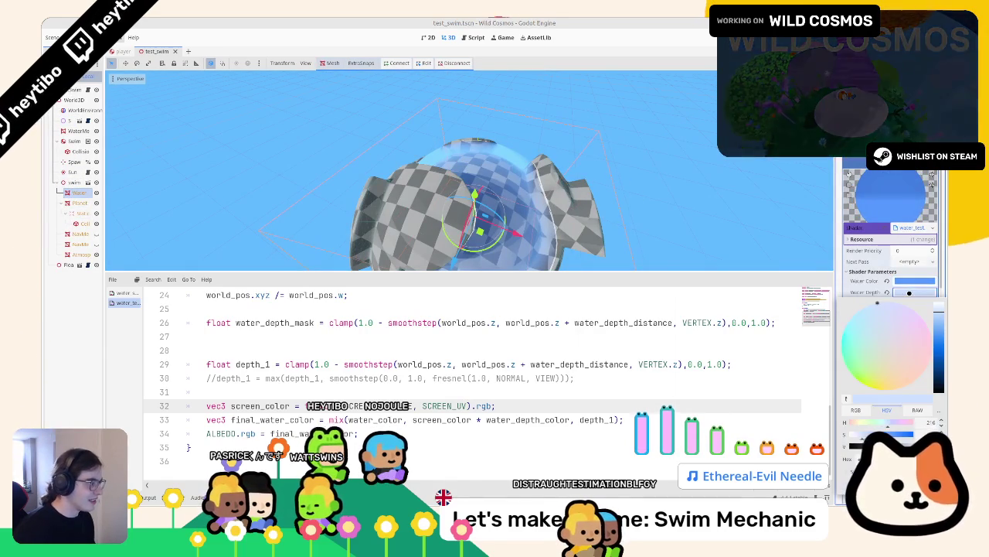
click(898, 323)
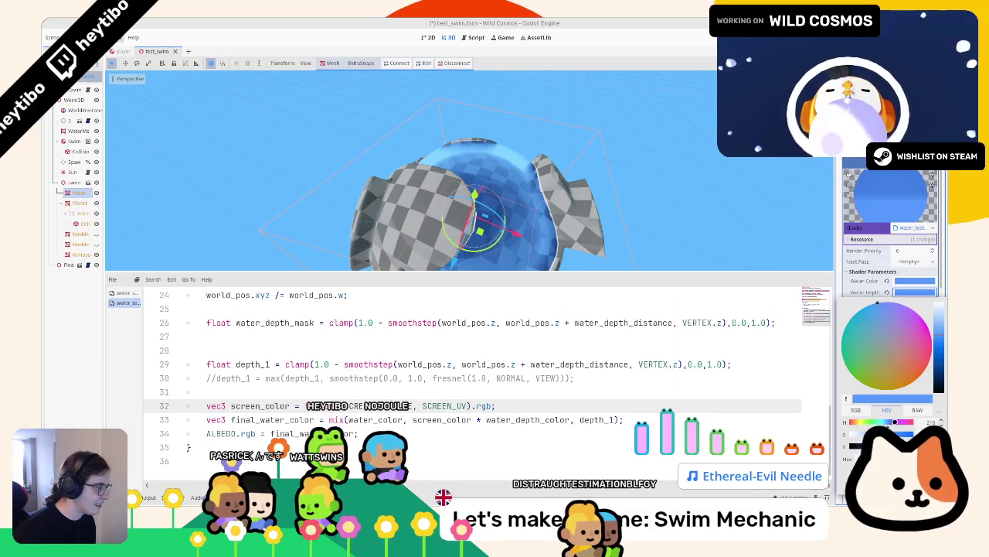
click(878, 308)
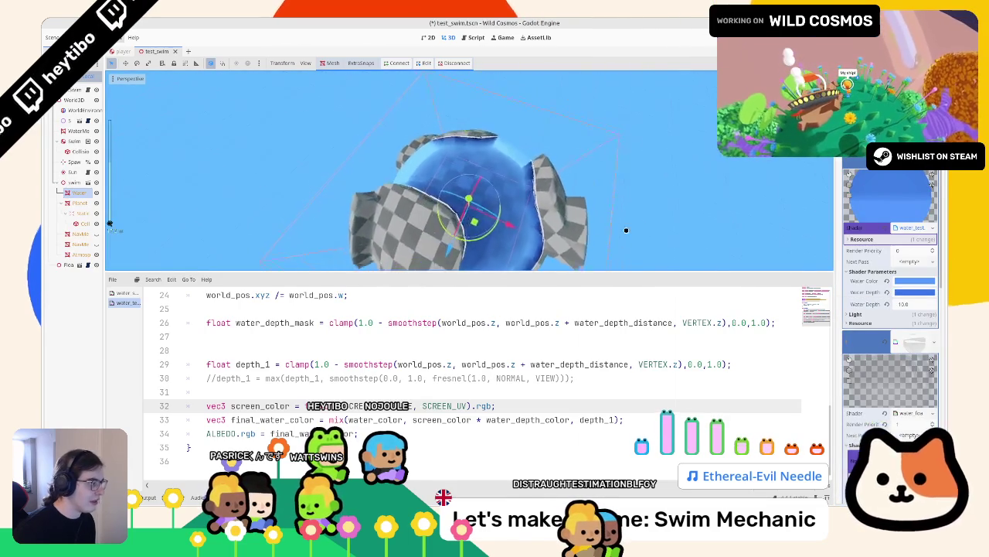
scroll(627, 222, up, 3)
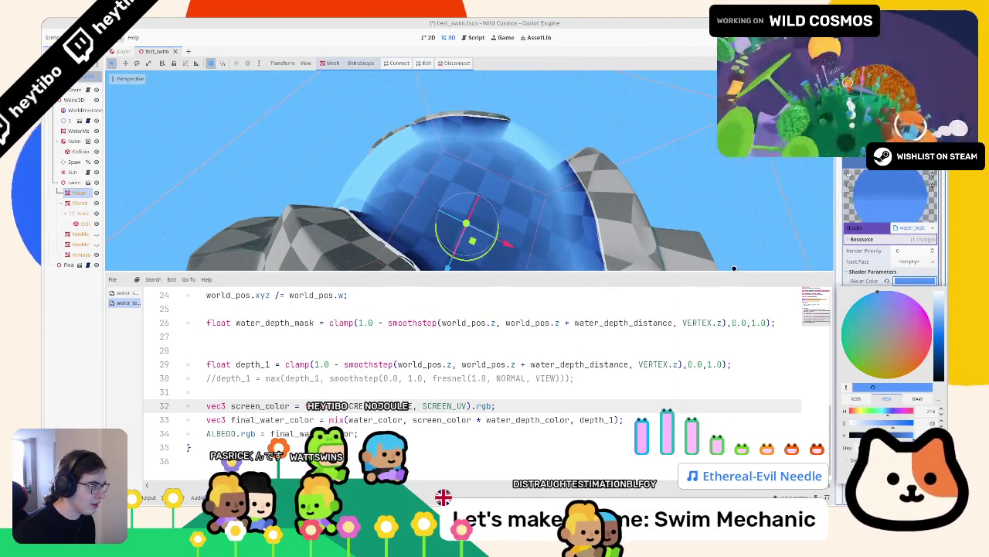
mouse_move(733, 268)
mouse_down()
mouse_move(556, 187)
mouse_move(525, 203)
mouse_up()
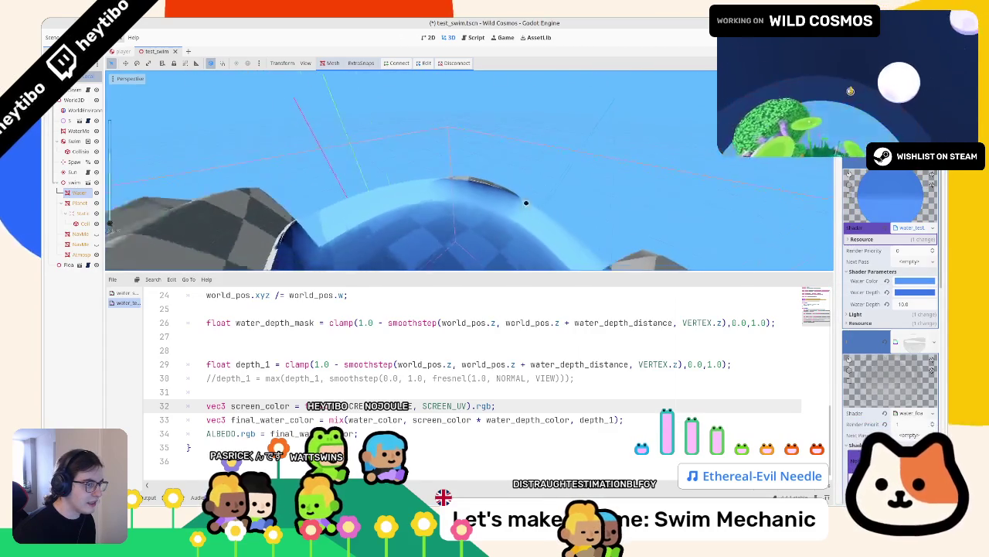
key(f)
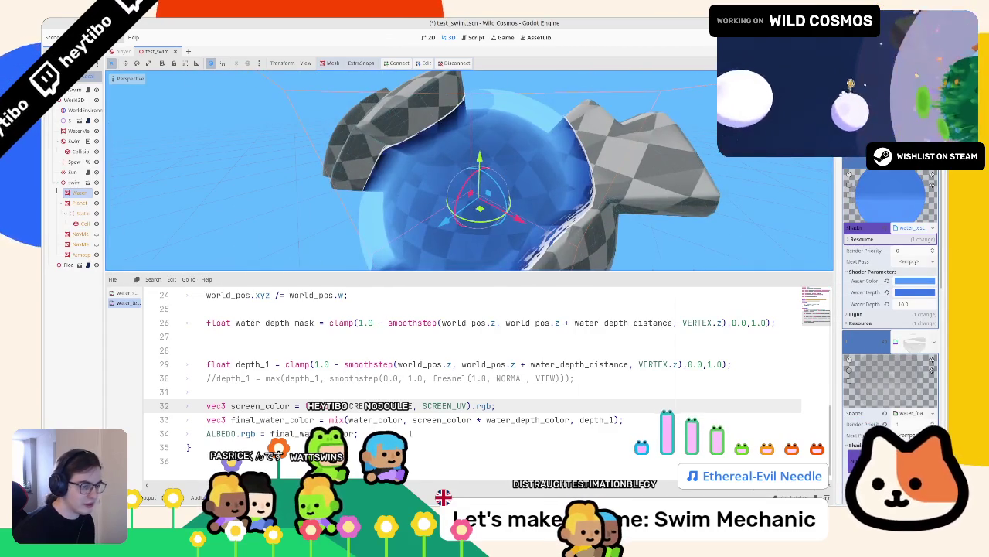
Replace line 34's colour product with mix(water_depth_color, screen_color, 0.5) and save
drag(413, 420, 569, 420)
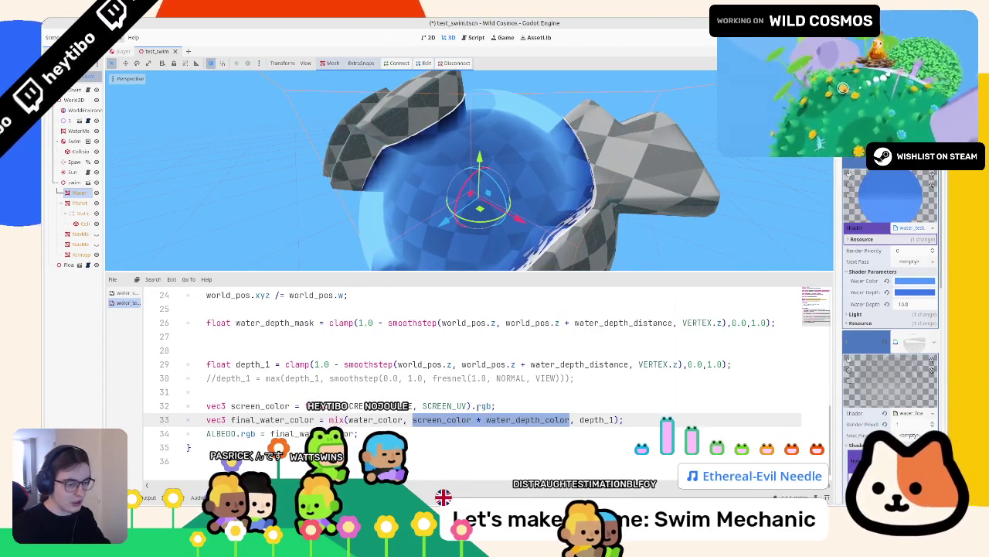
key(Return)
key(Return)
key(Up)
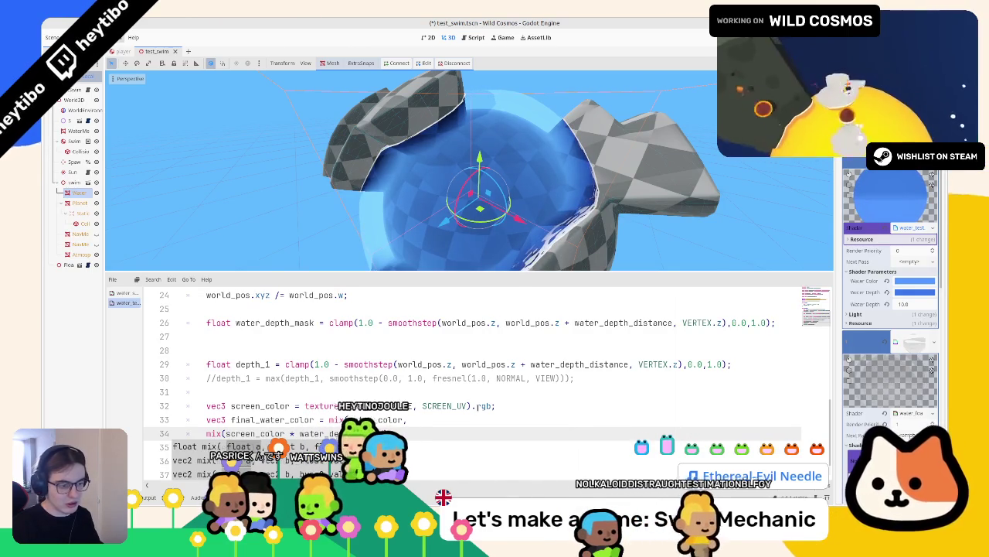
text(water_depth_color, )
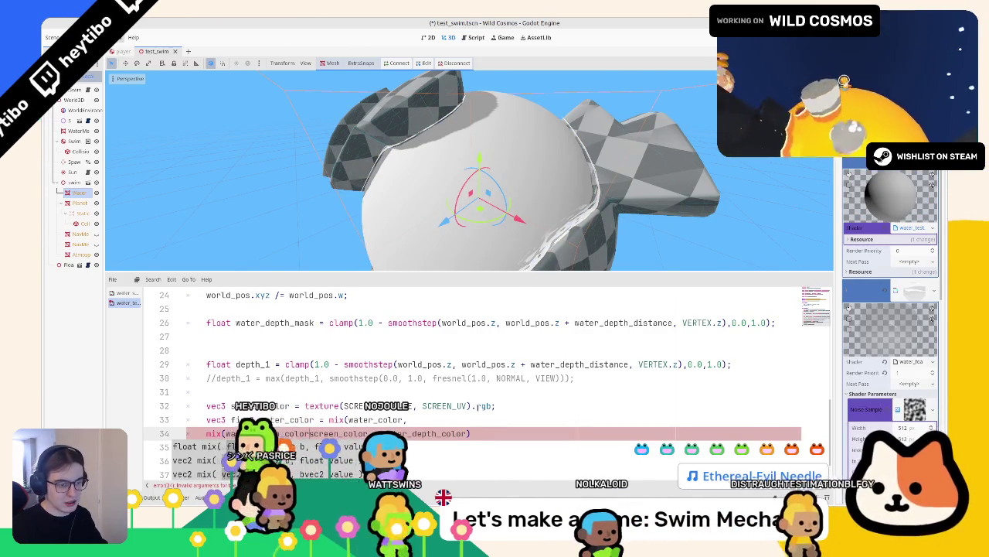
text(, 0.5)
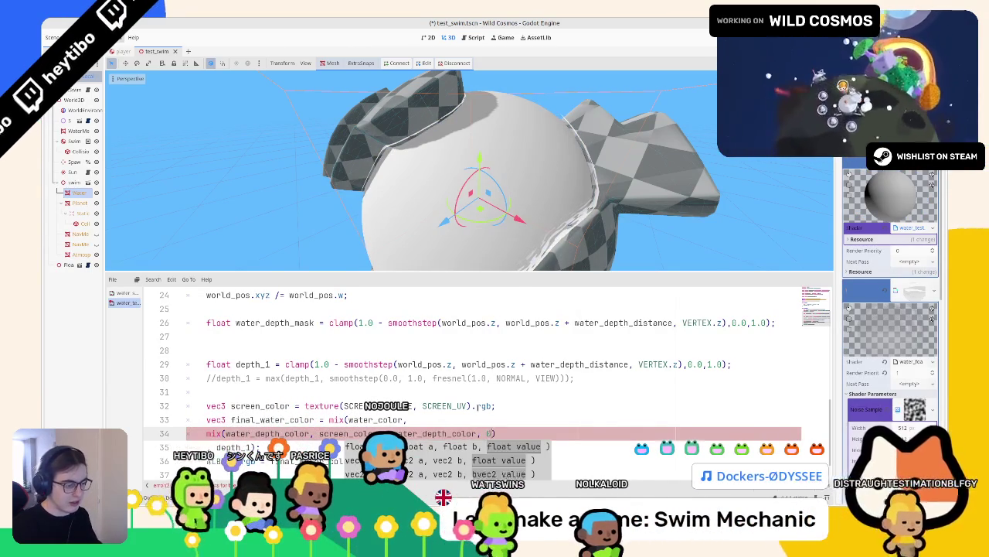
key(ctrl+s)
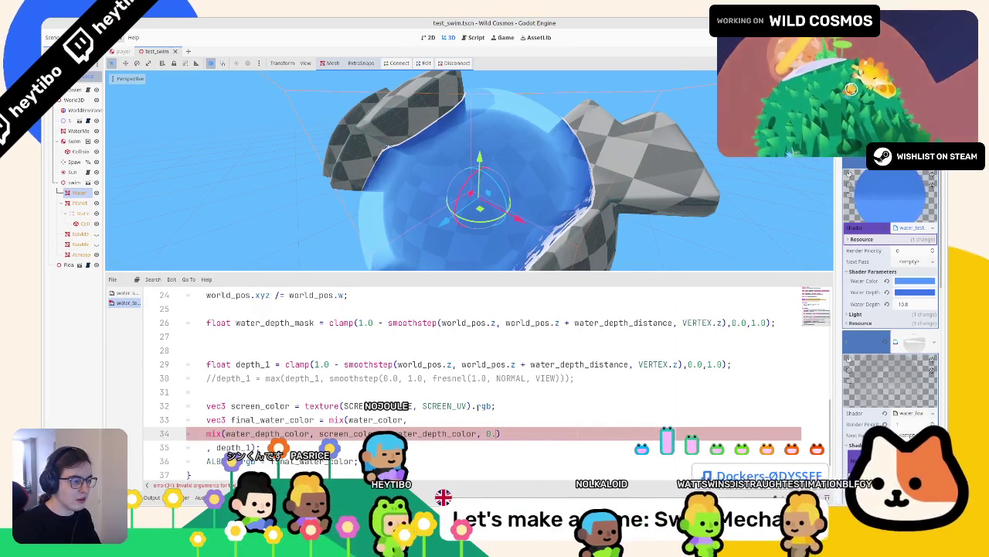
Change the mix weight to 0.6, save, and launch the game
key(BackSpace)
text(6)
key(ctrl+s)
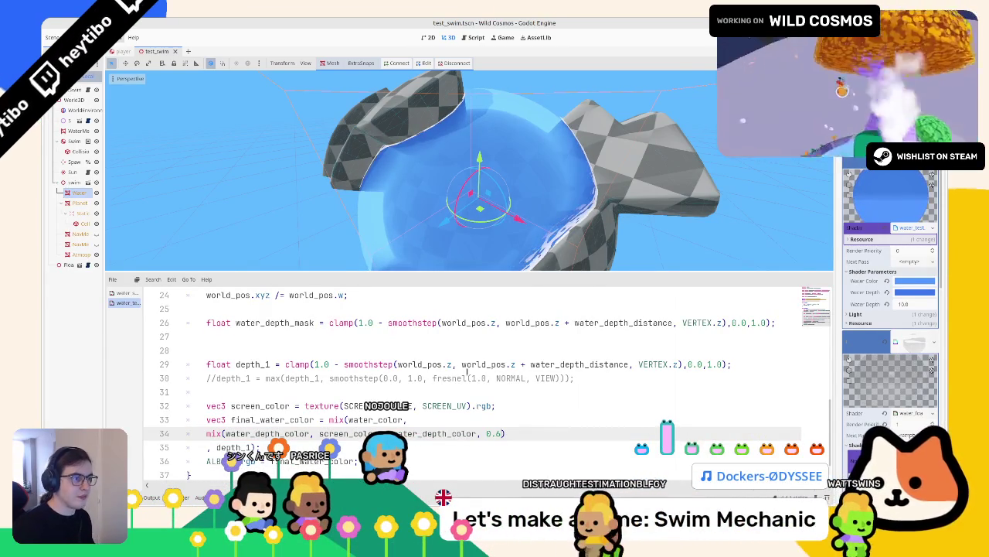
key(F5)
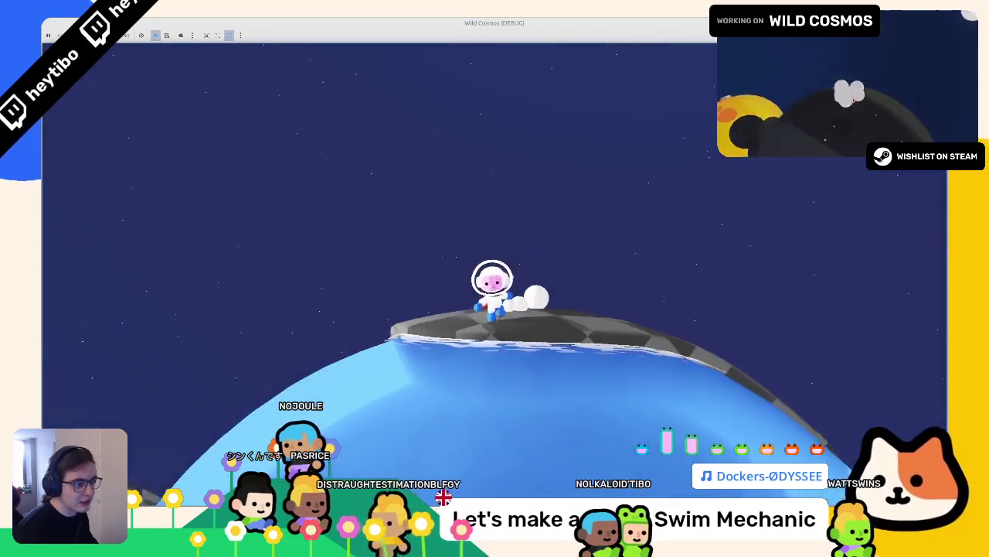
Swim the astronaut into the water, then stop the game and orbit the editor view
key(w)
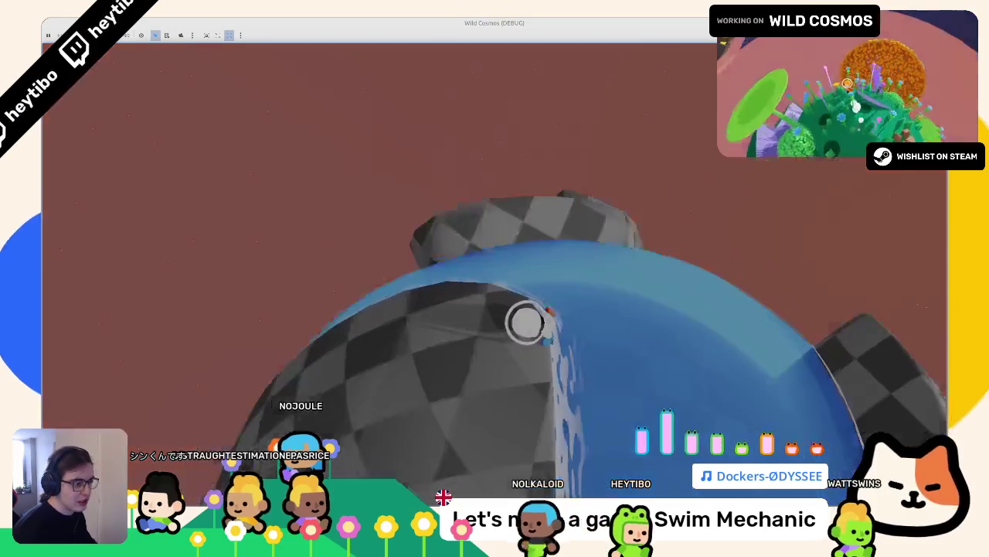
key(F8)
drag(481, 194, 431, 190)
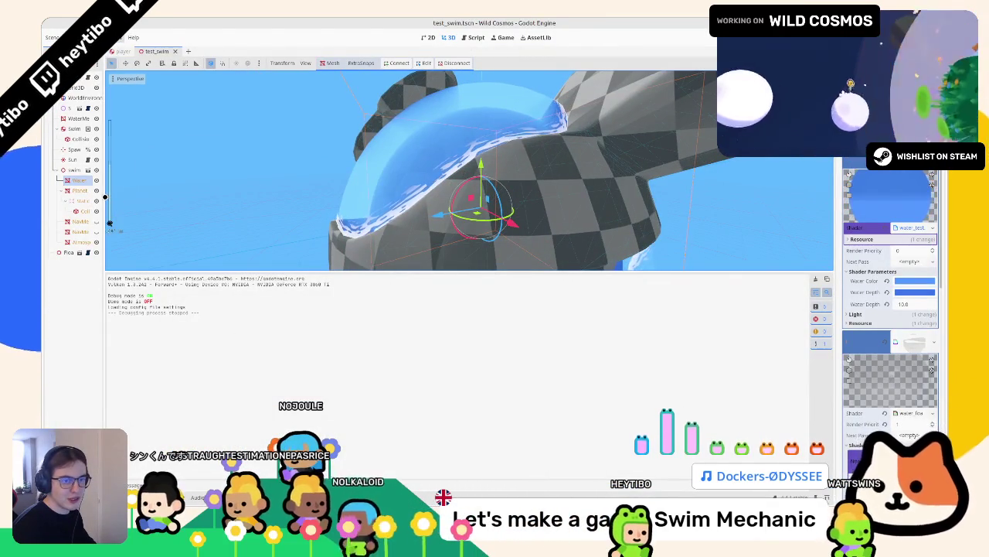
Widen the Scene dock and open the water_foam shader from the Inspector
drag(104, 195, 179, 197)
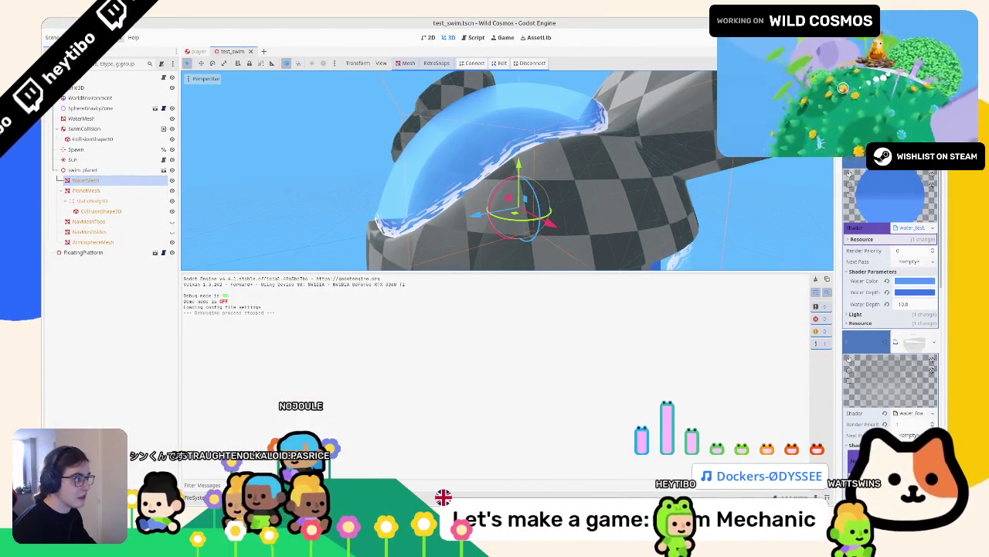
scroll(891, 309, down, 5)
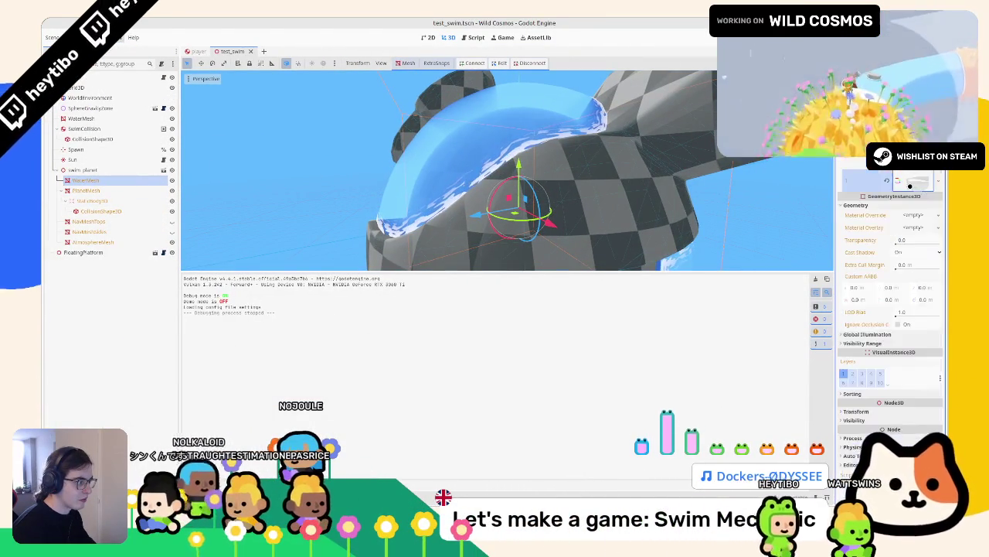
click(908, 252)
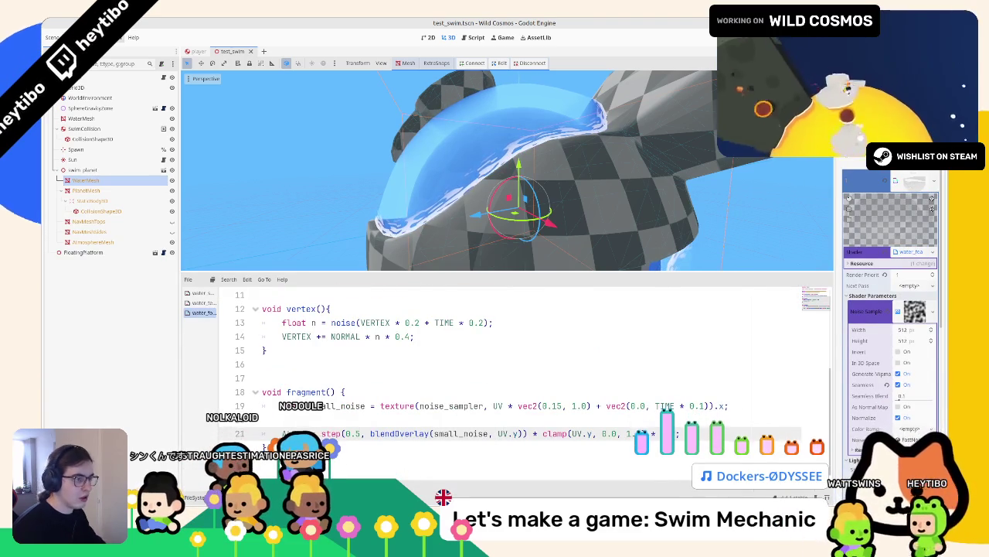
Orbit to a side view of the water mesh and run the game again
drag(502, 177, 473, 176)
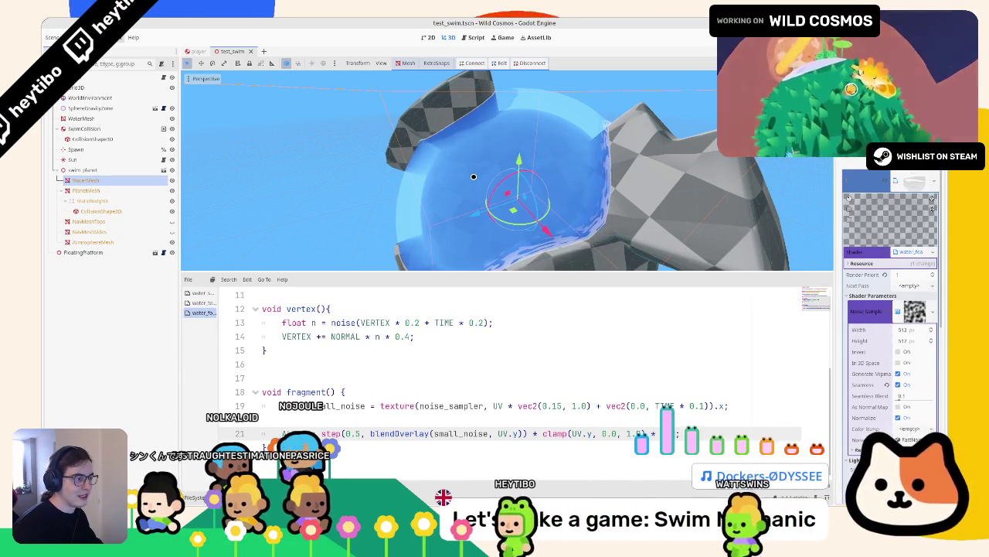
drag(474, 176, 479, 135)
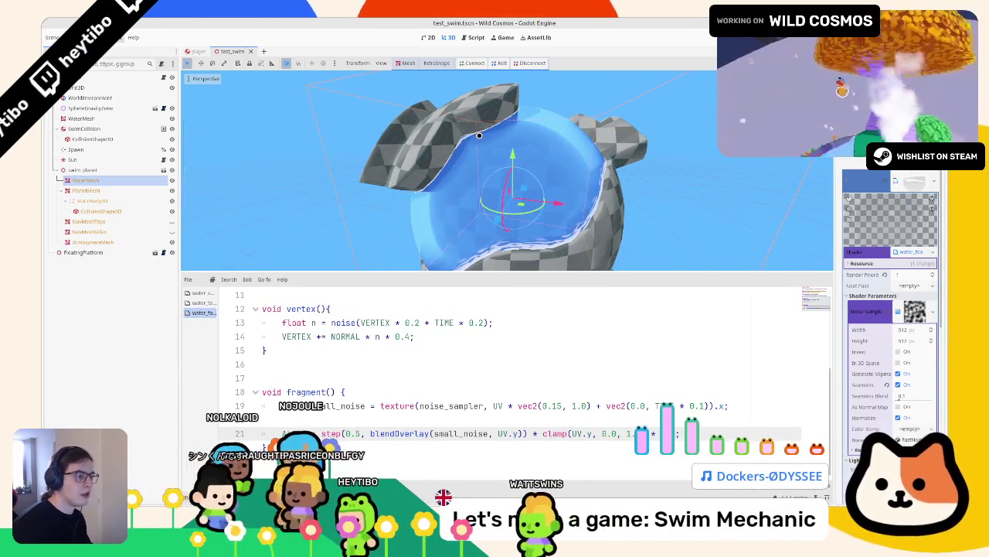
key(F6)
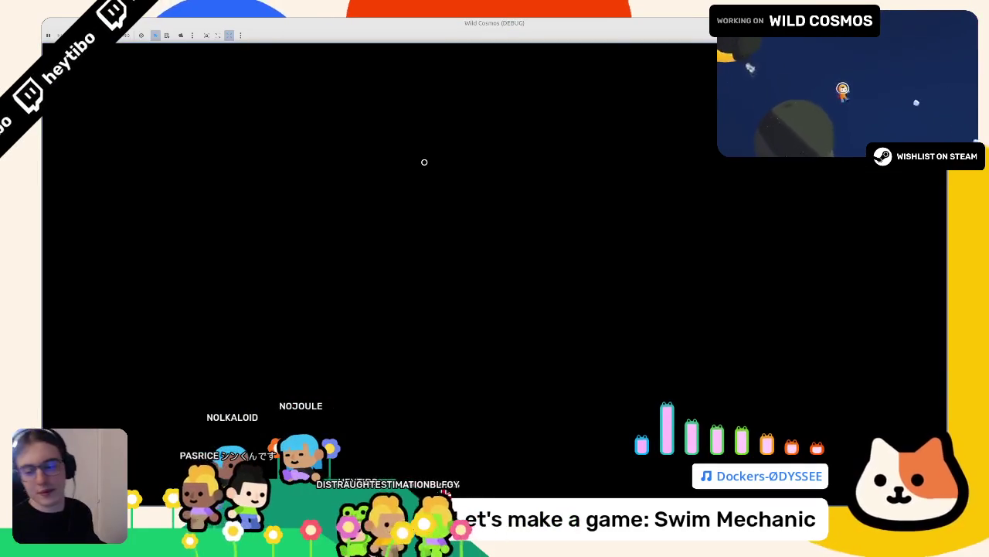
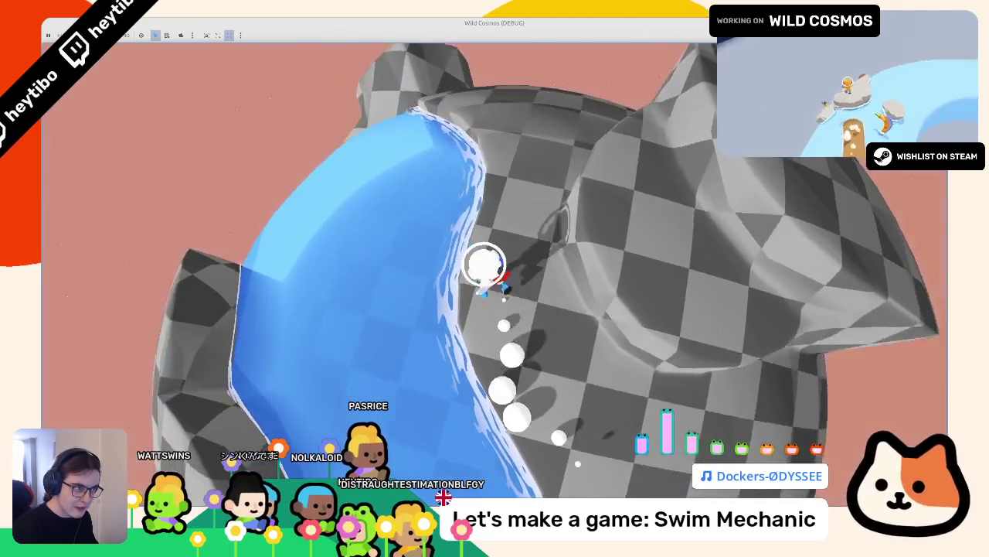
Stop the game test run and switch to the swim_planet Blender file
key(F8)
drag(478, 199, 516, 312)
key(alt+Tab)
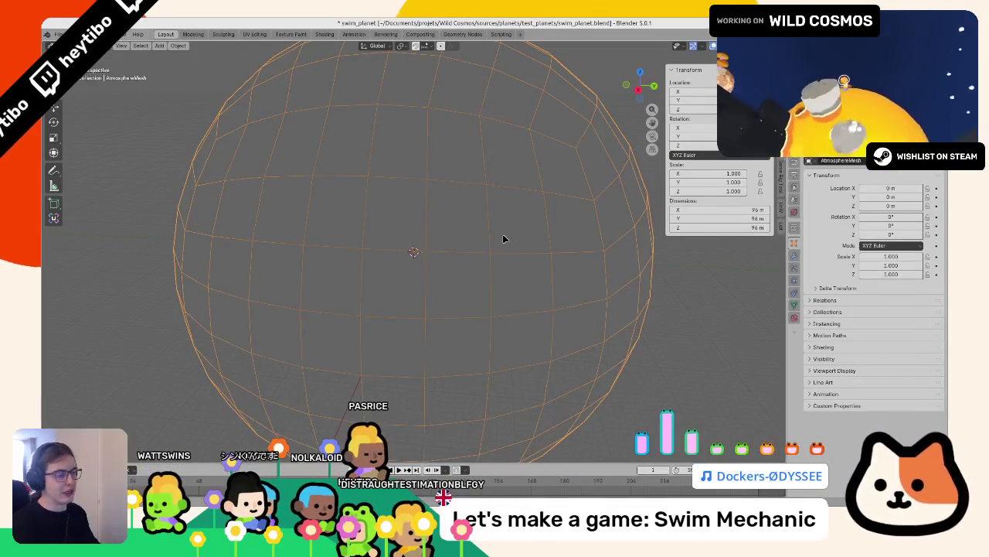
Select the planet and raise the GeometryNodes Carve Depth from 2.500 to 6.000
scroll(503, 239, down, 5)
click(419, 243)
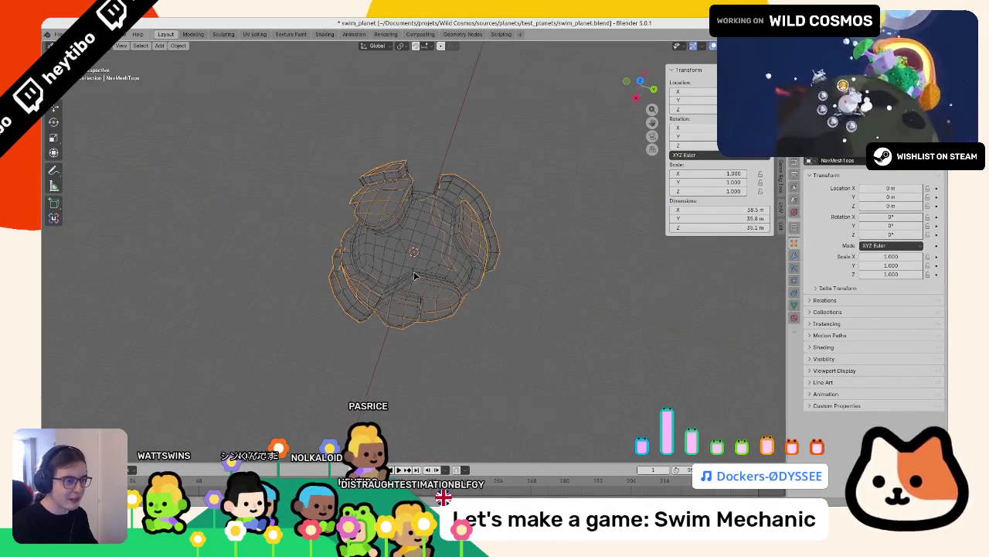
key(Tab)
scroll(296, 265, up, 4)
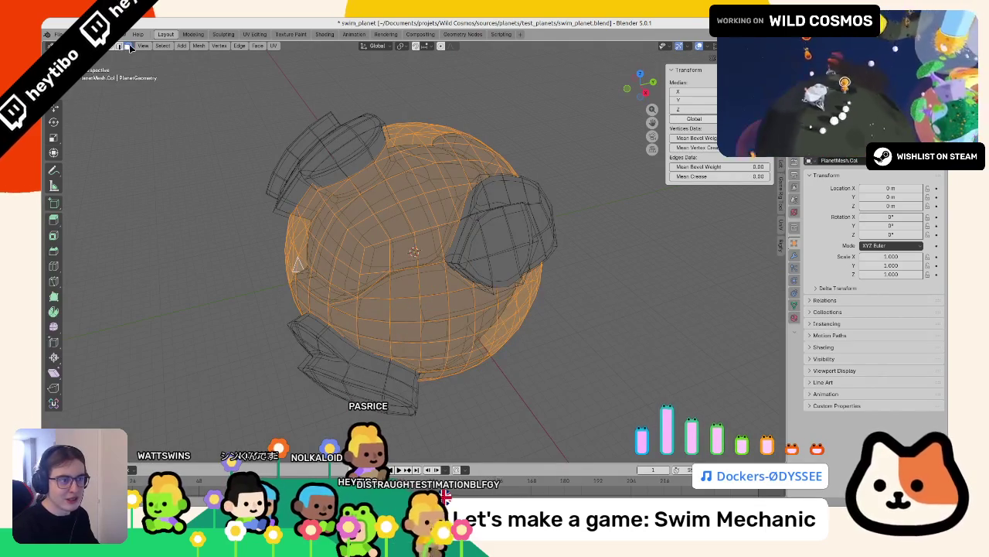
key(Tab)
click(795, 257)
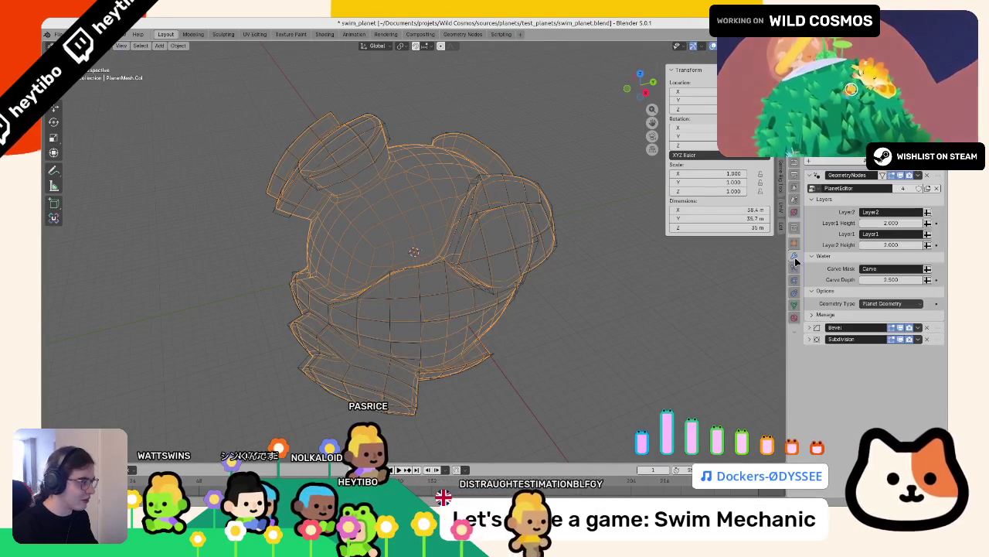
mouse_move(889, 280)
mouse_down()
mouse_move(920, 279)
mouse_move(893, 279)
mouse_up()
Orbit the planet and select a single face near the top in Edit Mode
drag(634, 187, 440, 209)
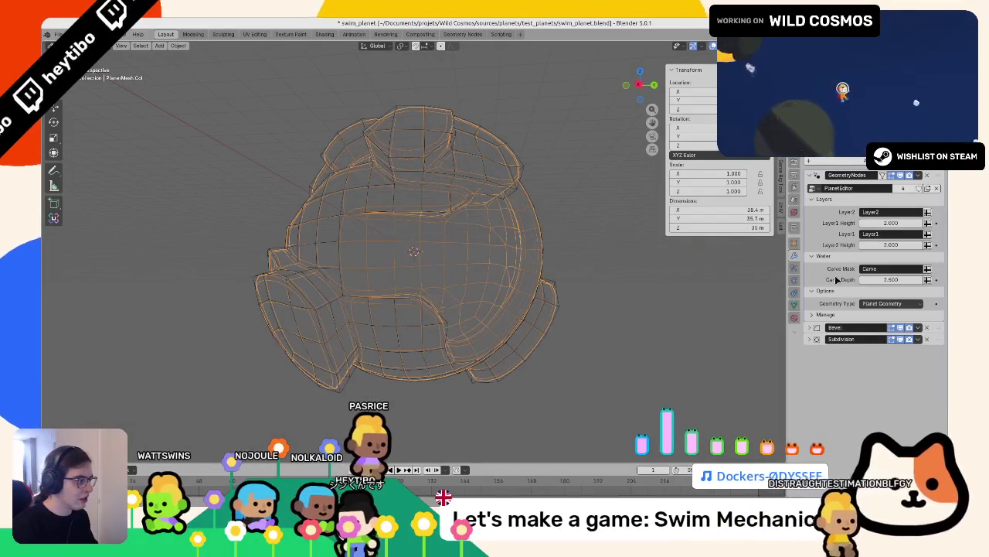
mouse_move(549, 270)
mouse_down()
mouse_move(340, 224)
mouse_move(348, 217)
mouse_up()
key(Tab)
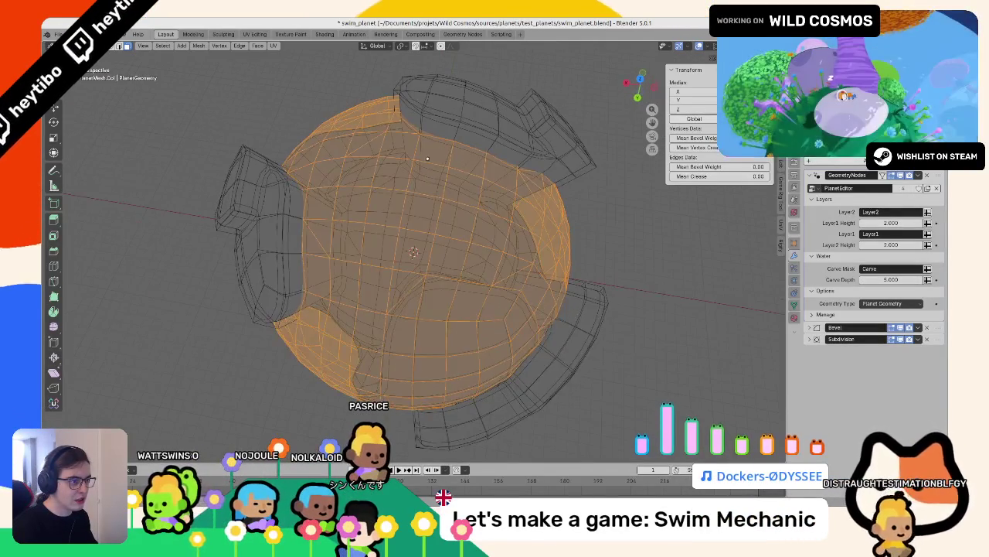
click(435, 157)
Grow the top face selection into a patch and preview its carve in Vertex Paint mode
key(ctrl+KP_Add)
key(ctrl+KP_Add)
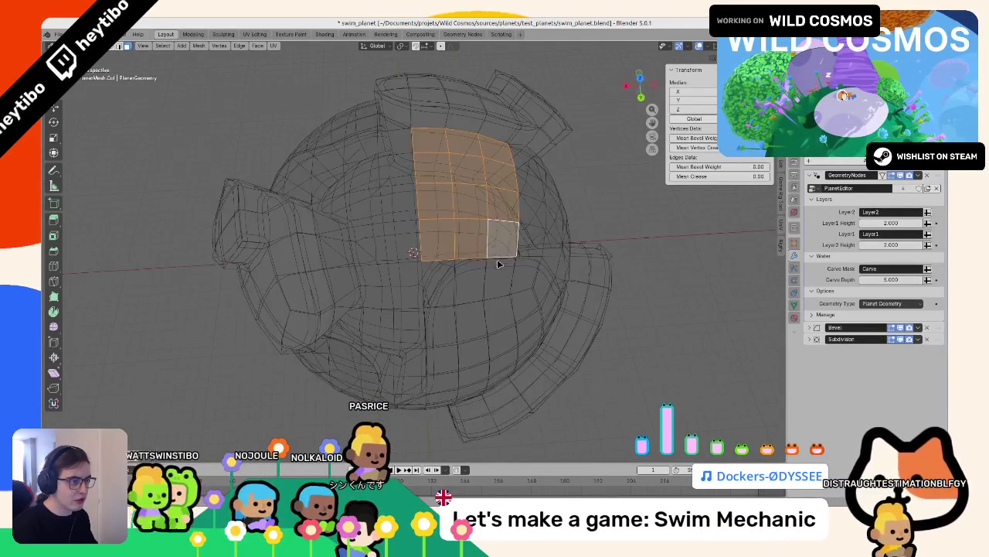
key(ctrl+Tab)
mouse_move(503, 187)
mouse_down()
mouse_move(463, 234)
mouse_move(430, 245)
mouse_up()
key(Tab)
key(ctrl+Tab)
key(Tab)
key(ctrl+Tab)
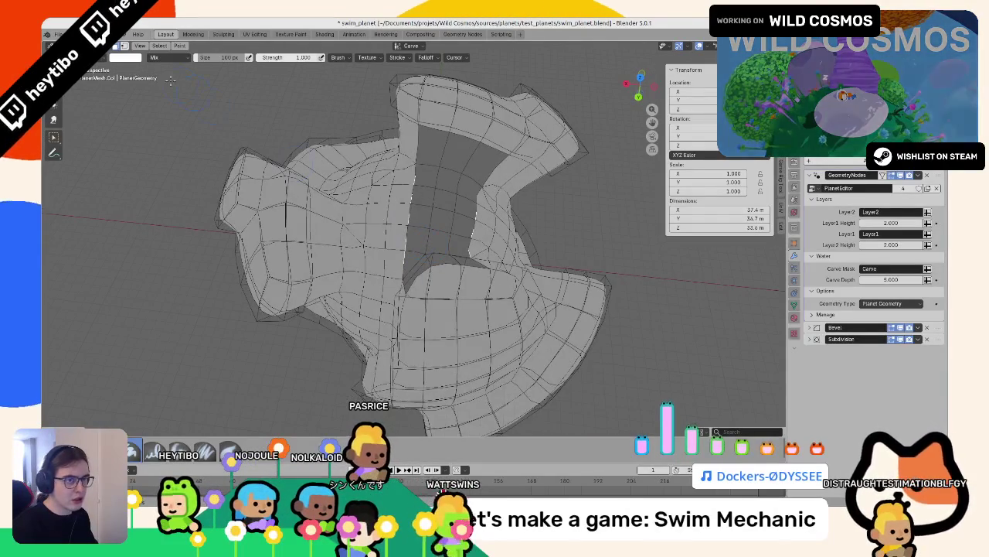
Reselect a single face, switch to Vertex Paint and check the paint colour settings
key(Tab)
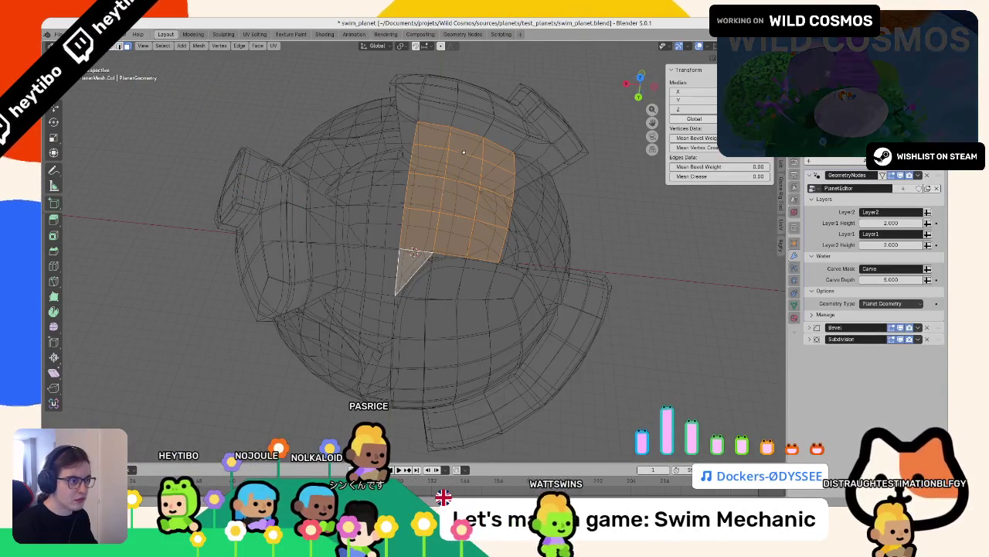
click(464, 143)
ctrl+click(453, 232)
drag(453, 232, 440, 214)
key(ctrl+z)
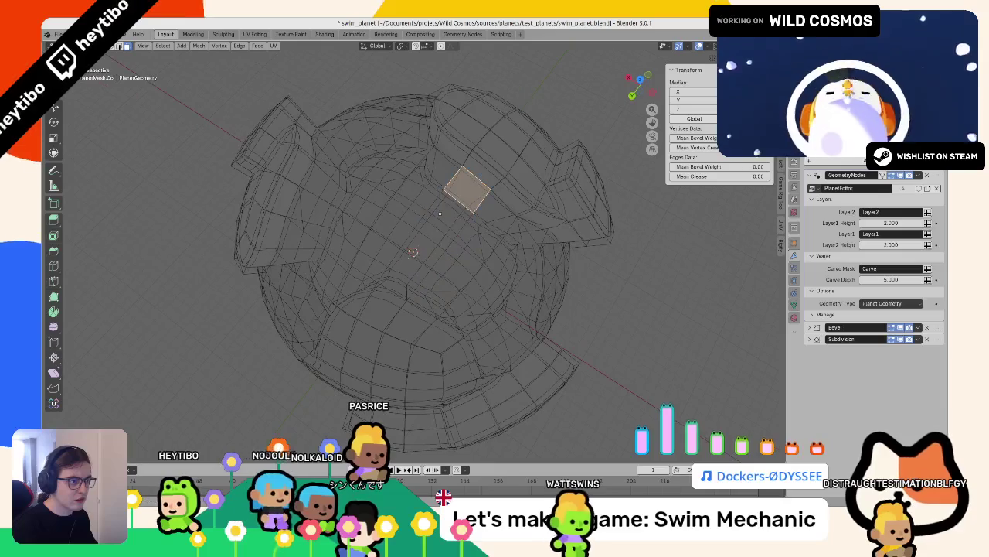
key(ctrl+Tab)
click(403, 146)
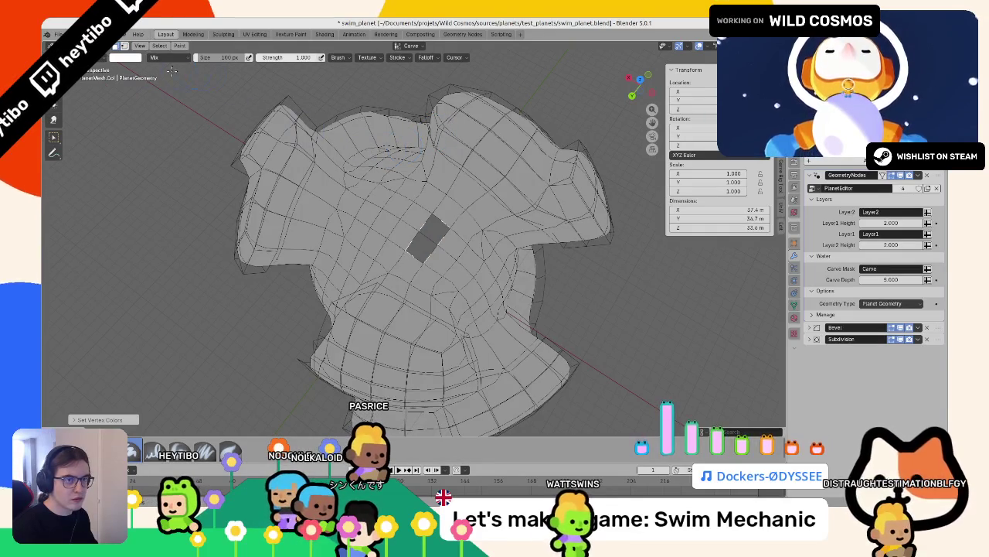
click(122, 58)
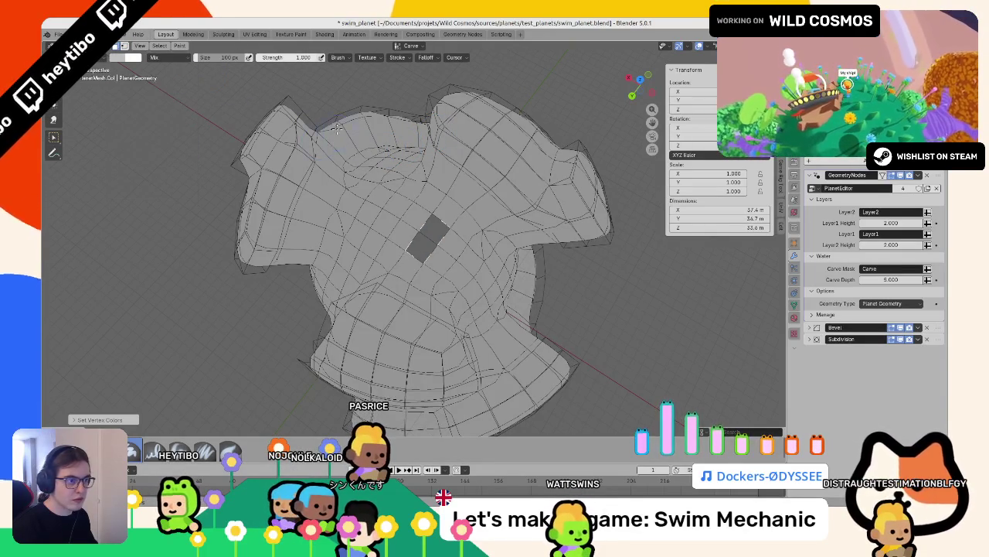
click(117, 59)
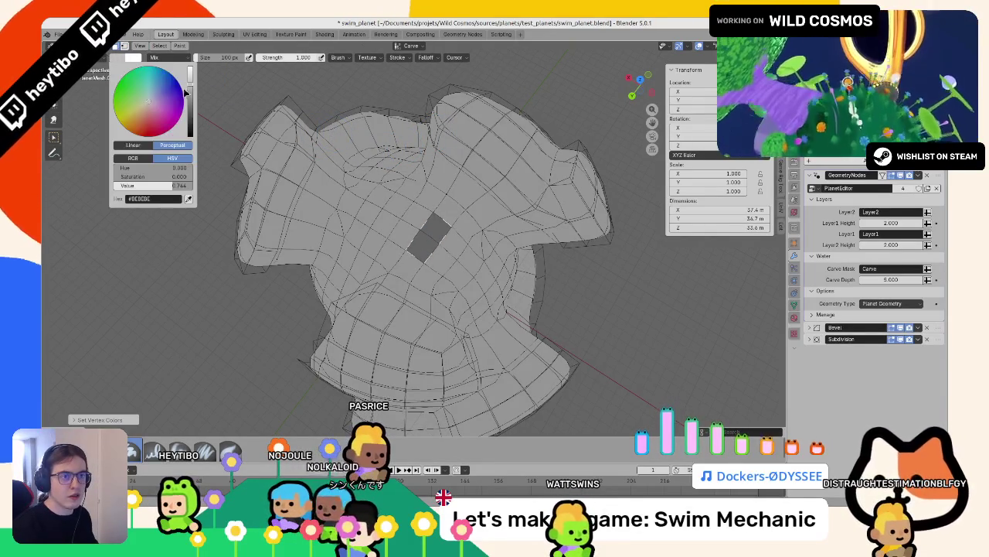
drag(433, 232, 381, 158)
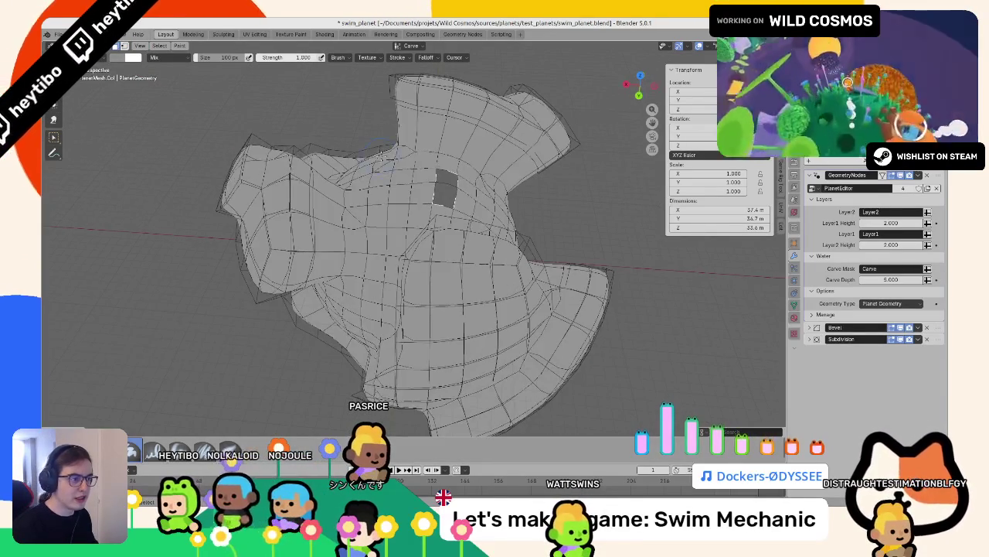
Grow the selection by one ring, then reset it to a single face in Edit Mode
key(ctrl+KP_Add)
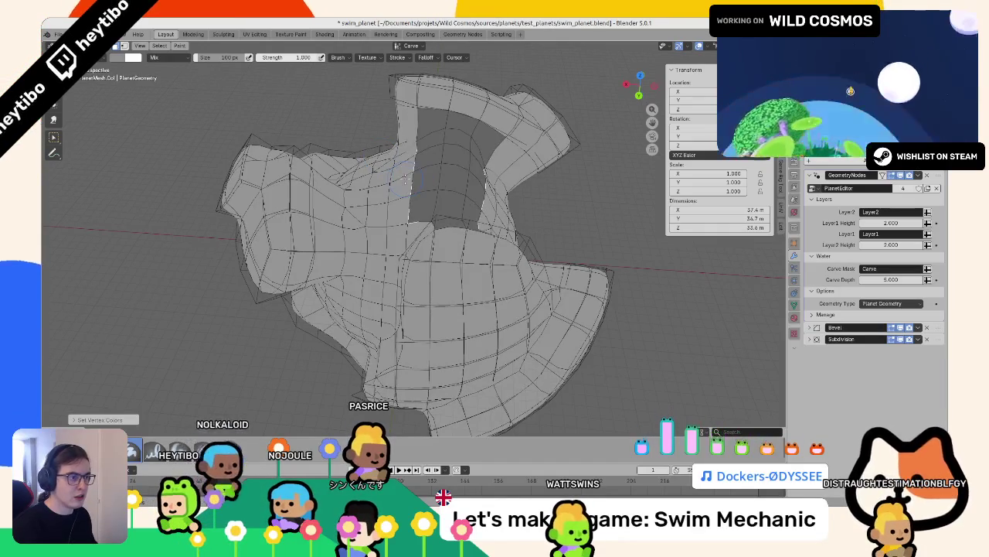
key(Tab)
key(a)
drag(294, 222, 440, 201)
key(ctrl+z)
click(397, 203)
Select a face strip and two triangle faces, toggling X-ray and solid shading
ctrl+click(488, 157)
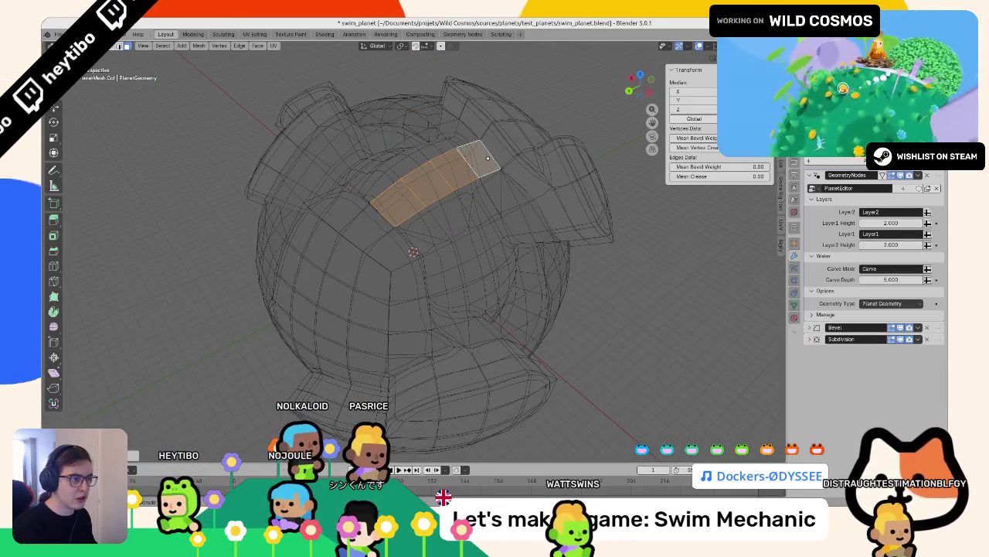
key(z)
key(shift+z)
click(428, 231)
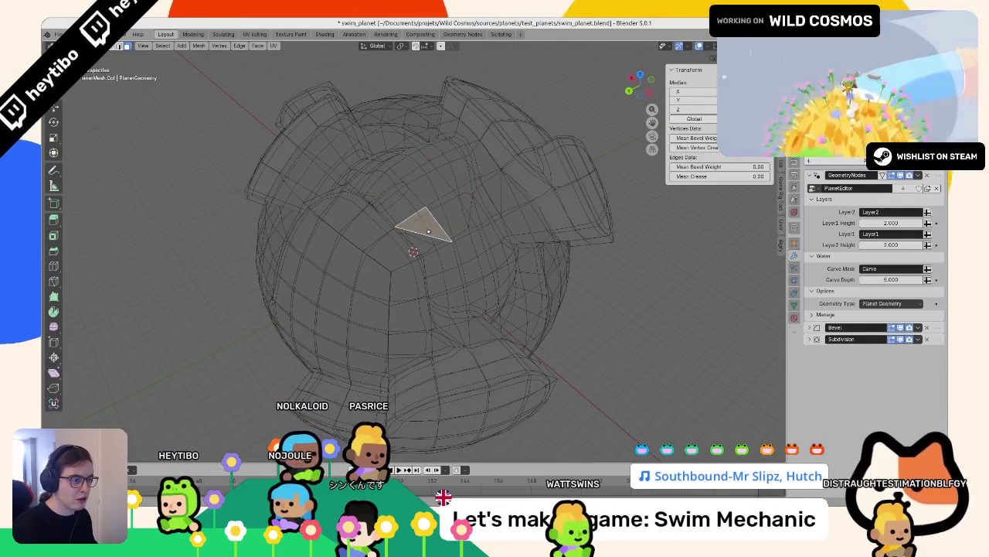
mouse_move(473, 202)
mouse_down()
mouse_move(495, 204)
mouse_move(451, 201)
mouse_up()
key(shift+z)
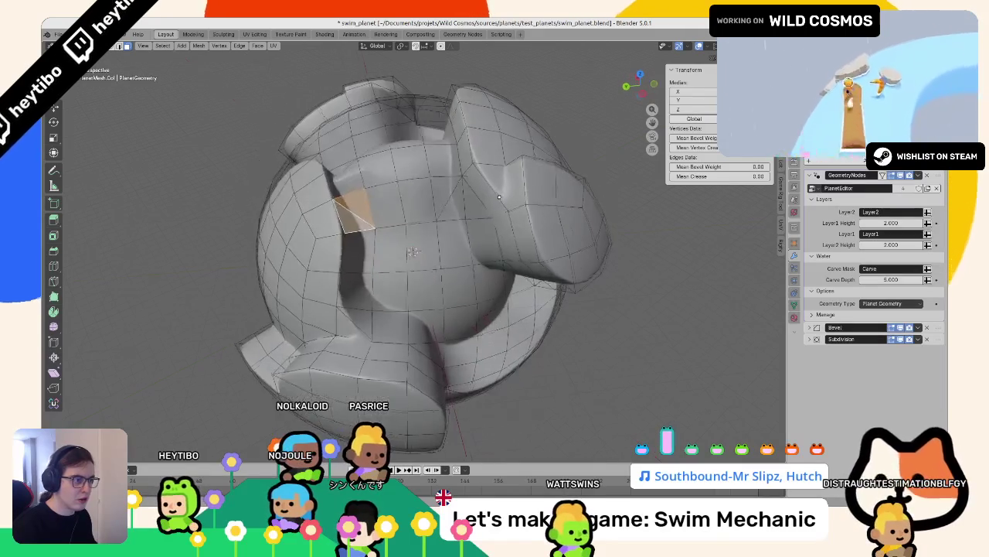
shift+click(451, 202)
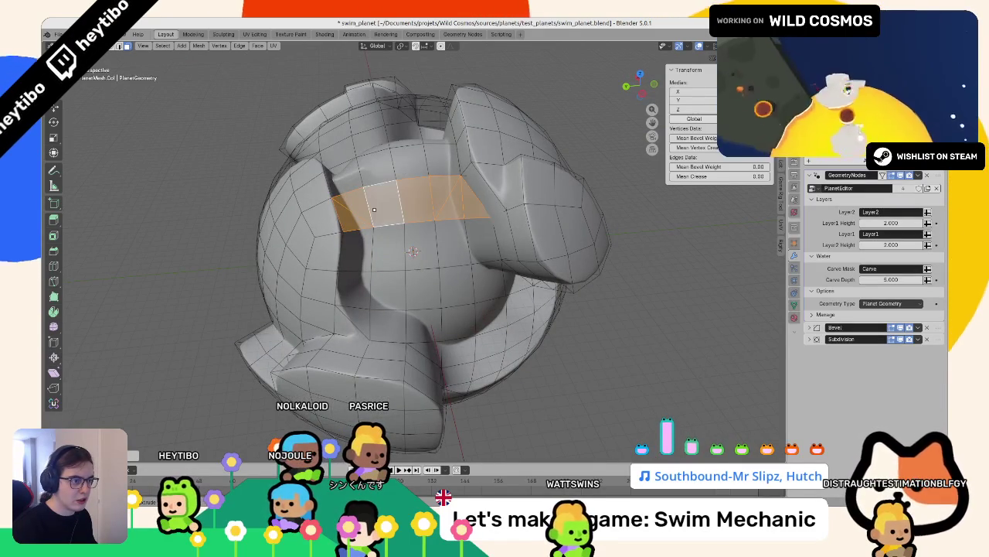
key(z)
click(368, 245)
key(alt+z)
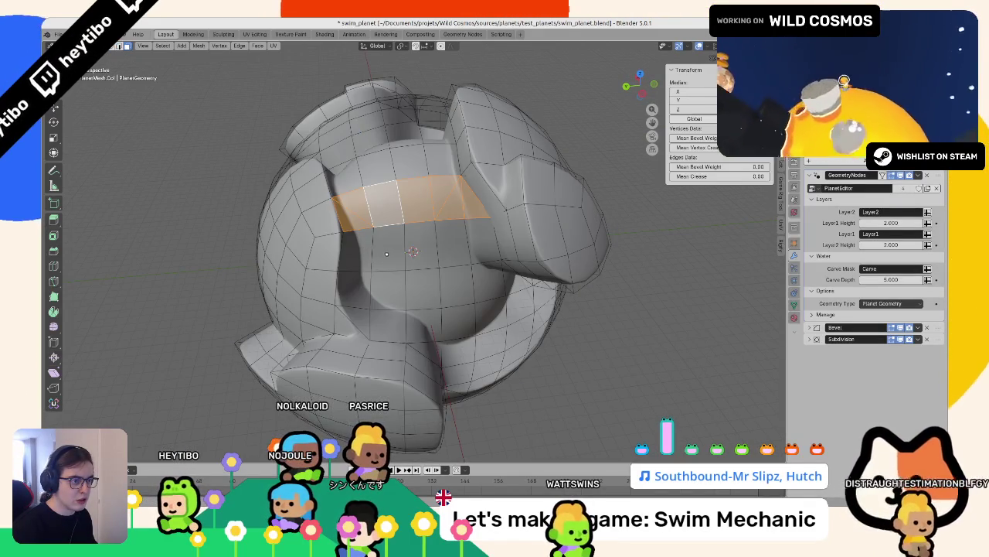
Select a wide band of faces across the upper sphere and switch to Vertex Paint
key(Tab)
mouse_move(386, 253)
mouse_down()
mouse_move(308, 261)
mouse_move(381, 276)
mouse_move(426, 243)
mouse_move(354, 258)
mouse_move(312, 227)
mouse_up()
key(Tab)
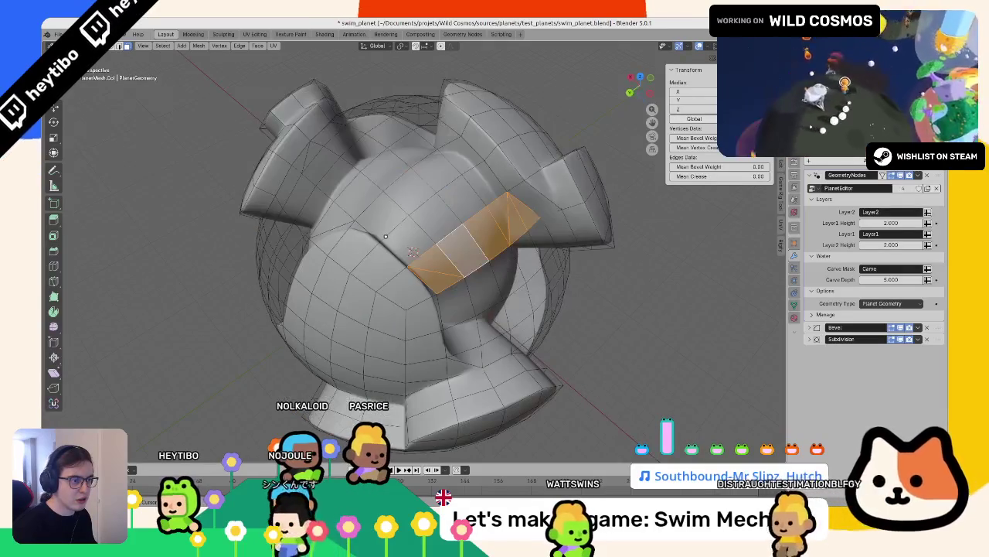
mouse_move(386, 236)
mouse_down()
mouse_move(399, 228)
mouse_move(344, 197)
mouse_move(437, 148)
mouse_move(464, 194)
mouse_move(417, 154)
mouse_up()
key(shift+k)
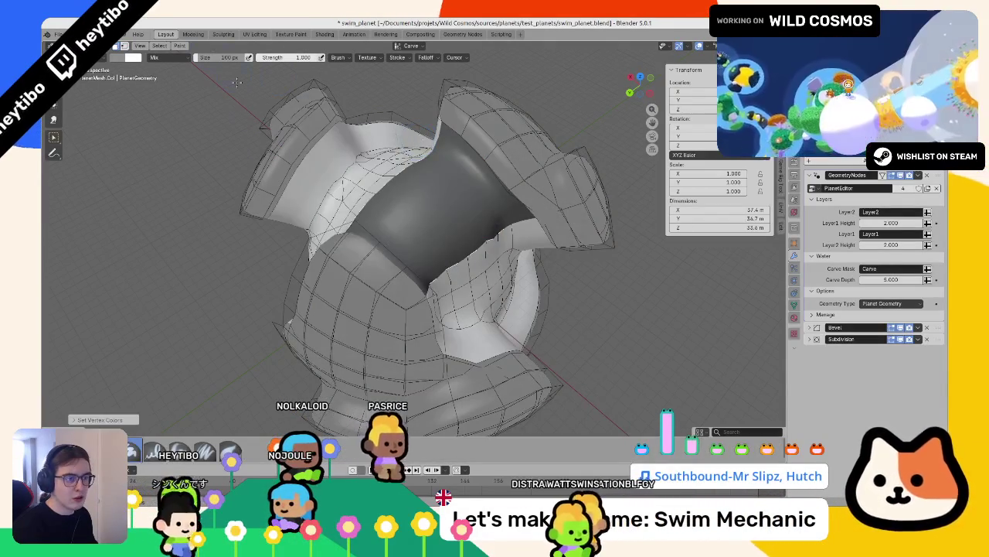
drag(237, 83, 274, 116)
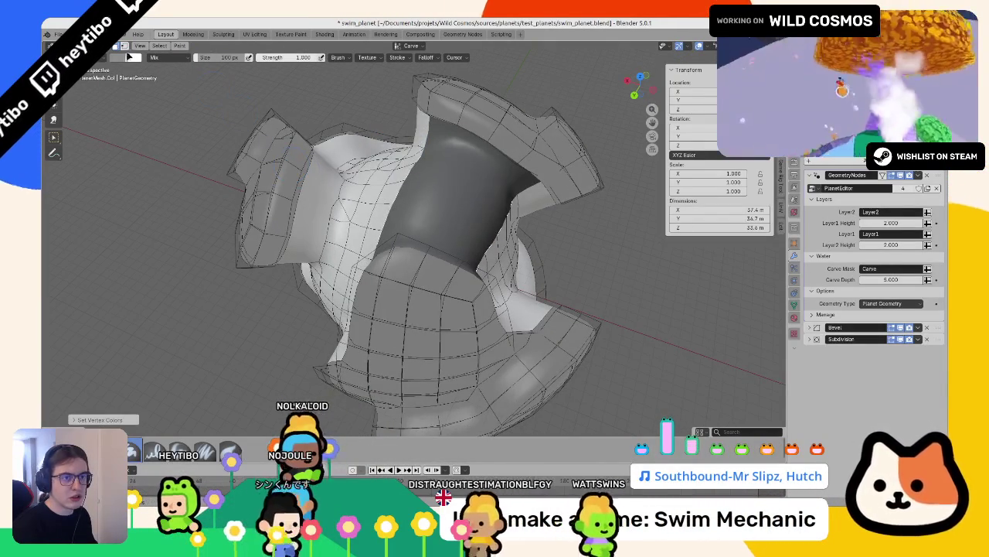
Set the paint colour Value to 0.2, then 0.8, and return to Object Mode
click(133, 58)
click(155, 185)
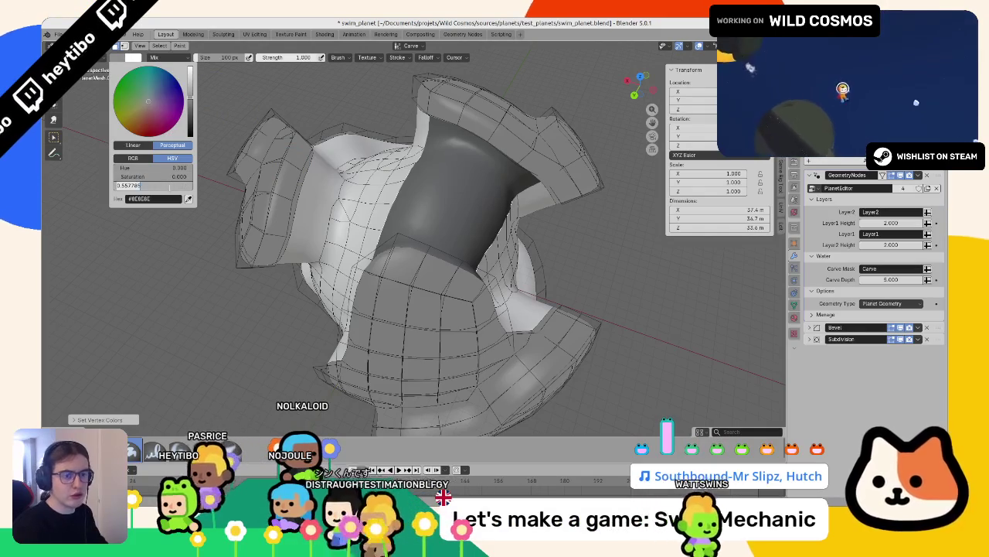
text(0.2)
key(Return)
drag(320, 200, 464, 205)
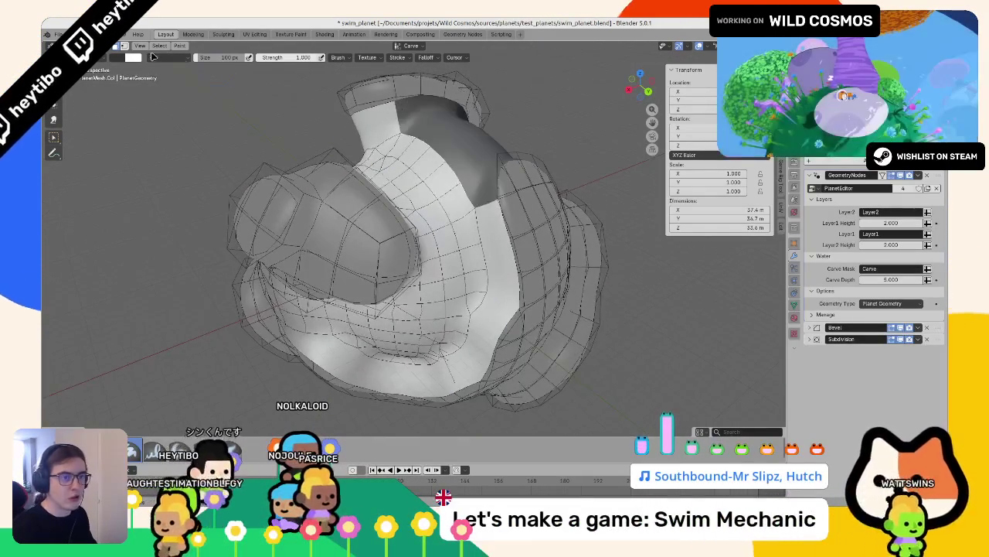
click(131, 57)
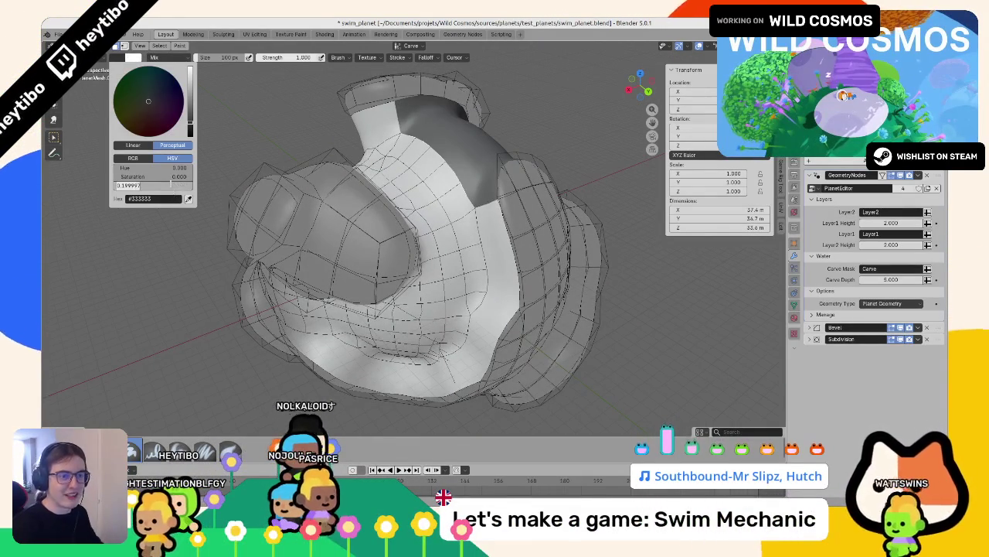
text(0.8)
key(Return)
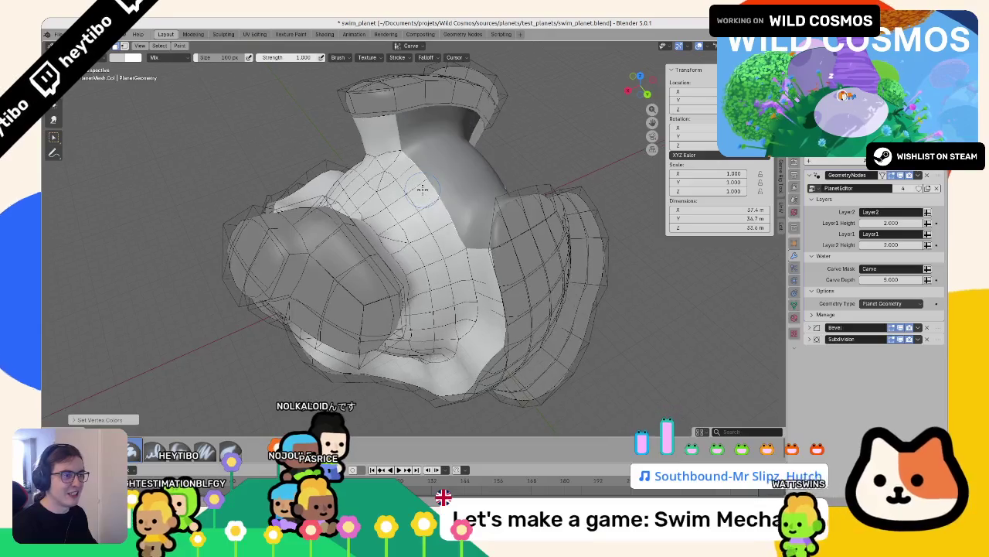
key(ctrl+Tab)
click(280, 228)
Select a central patch of faces on the planet in Edit Mode
key(Tab)
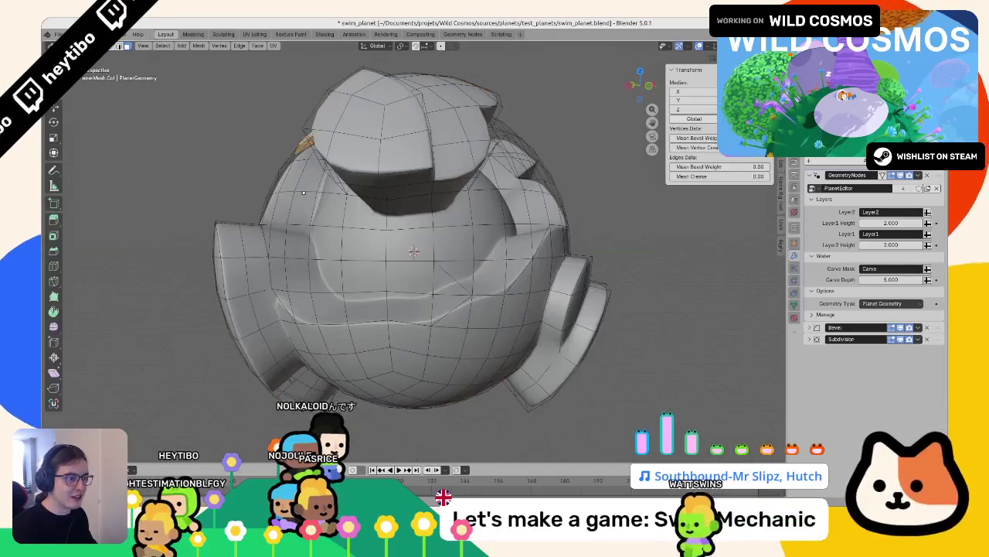
click(317, 203)
ctrl+shift+click(409, 307)
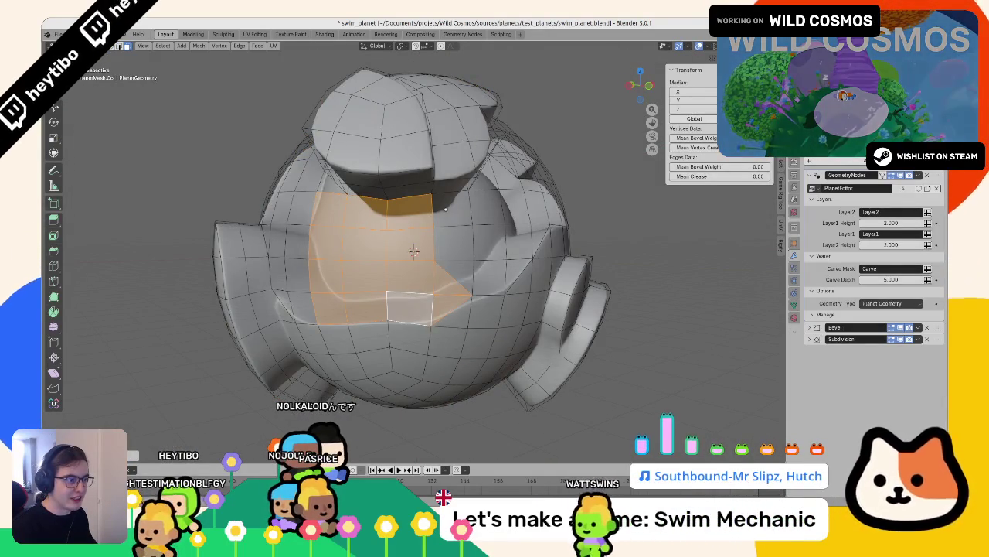
key(KP_6)
key(KP_6)
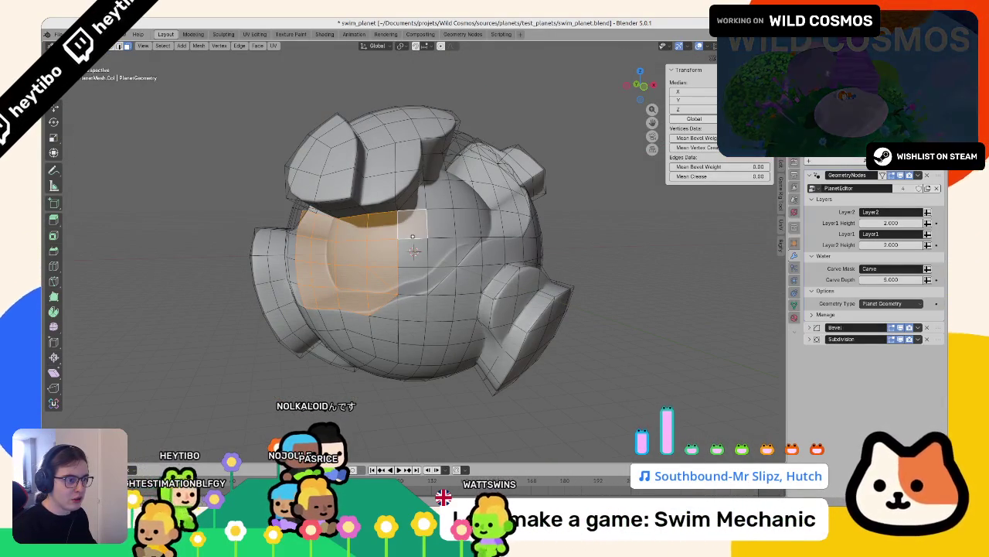
key(KP_4)
key(KP_4)
key(KP_4)
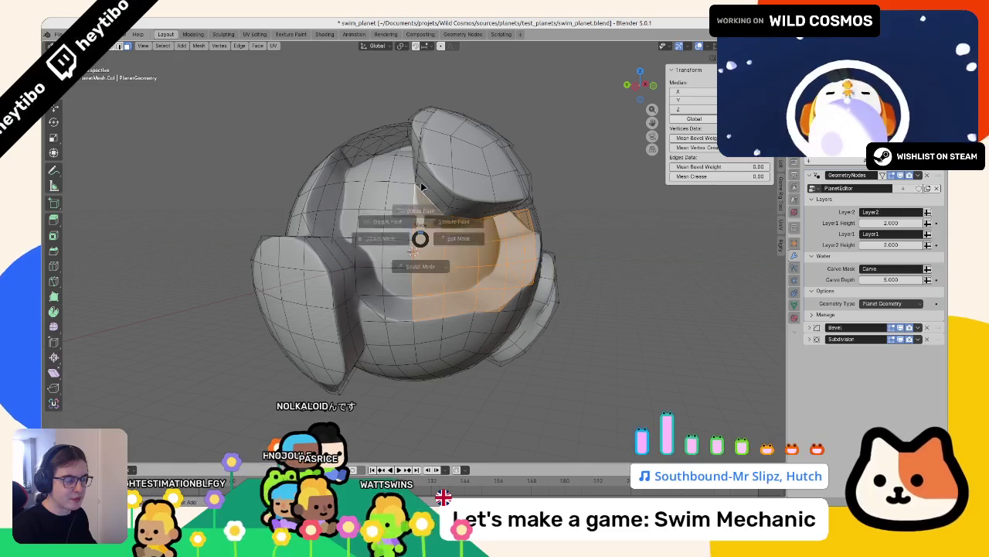
key(Tab)
key(KP_4)
key(KP_4)
key(KP_4)
key(KP_4)
key(KP_4)
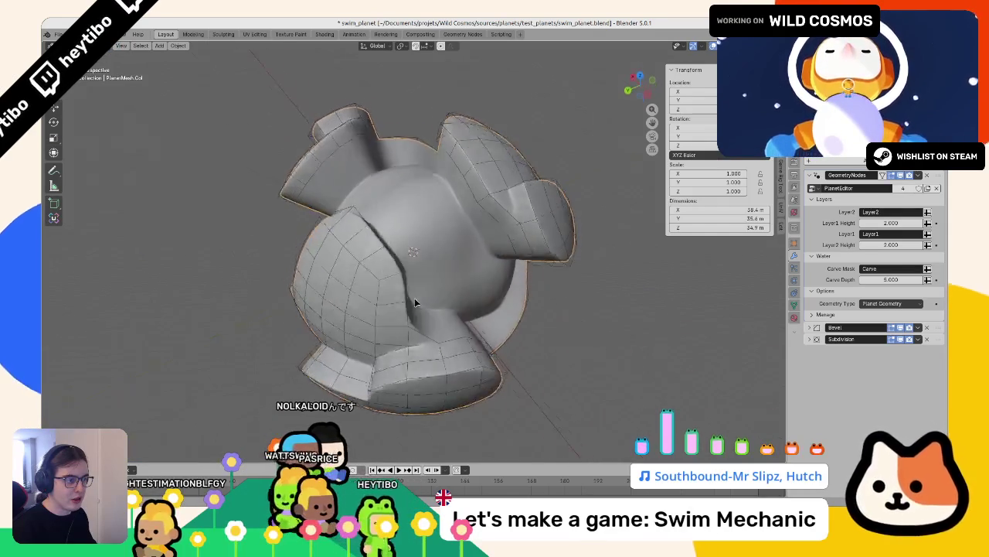
key(Tab)
key(Tab)
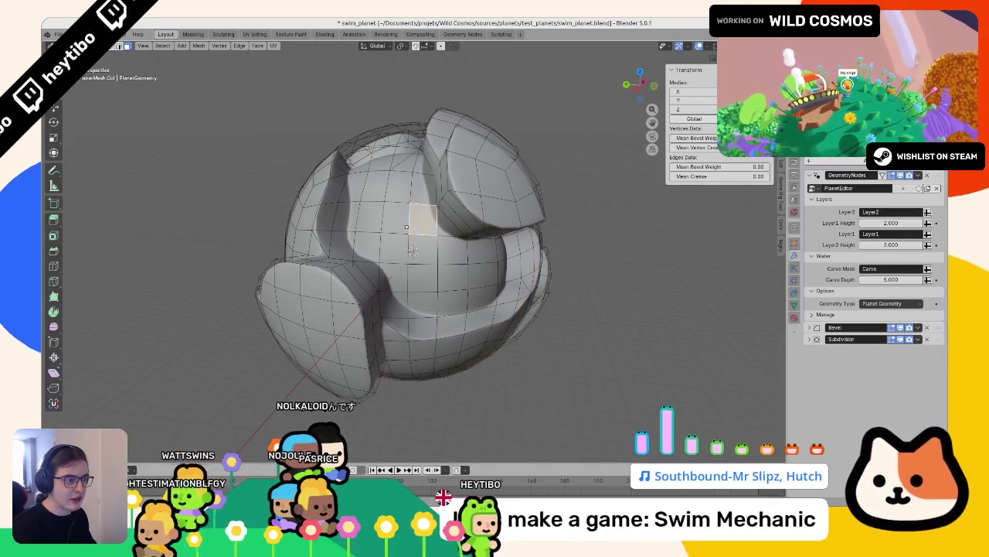
Vertex-paint the selected central patch and return to Object Mode
key(ctrl+Tab)
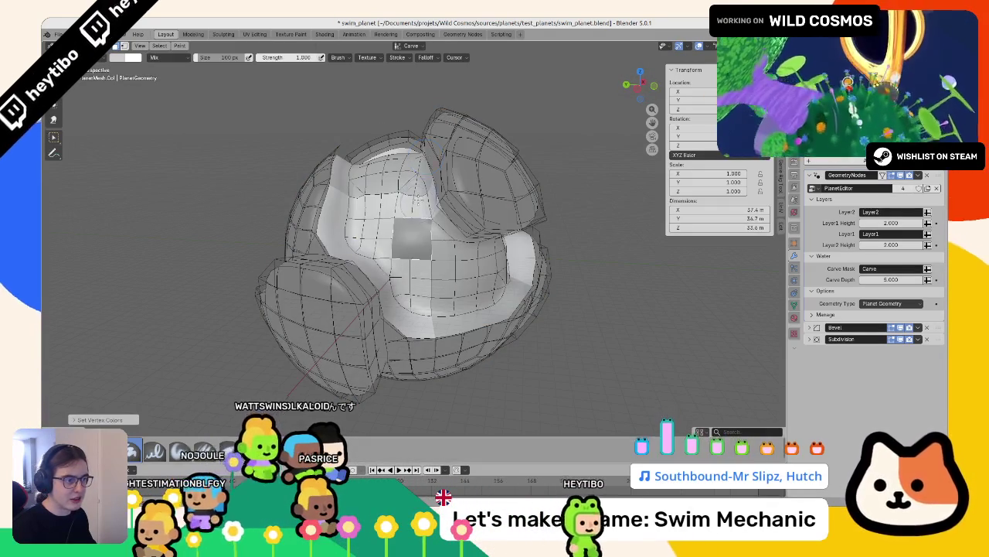
drag(417, 224, 415, 128)
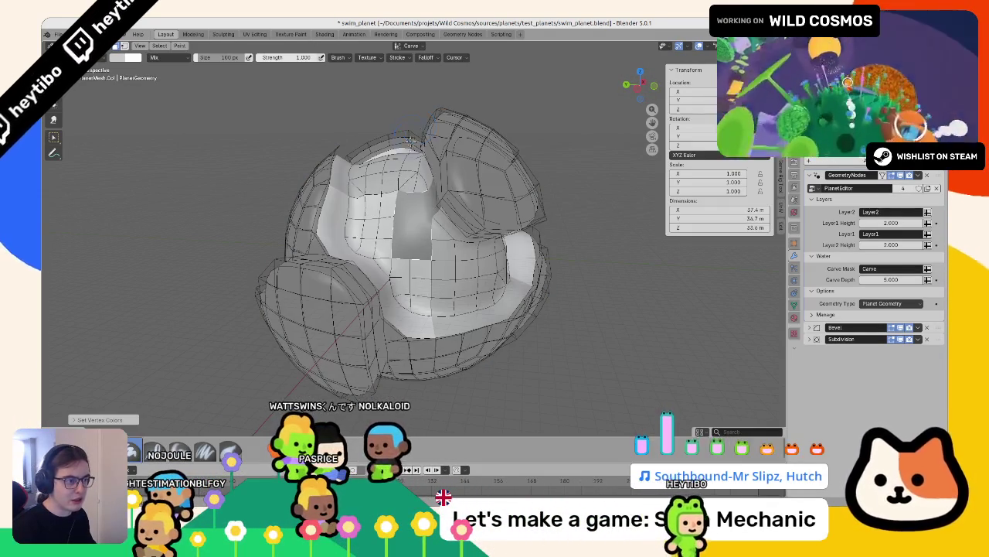
key(ctrl+Tab)
key(Tab)
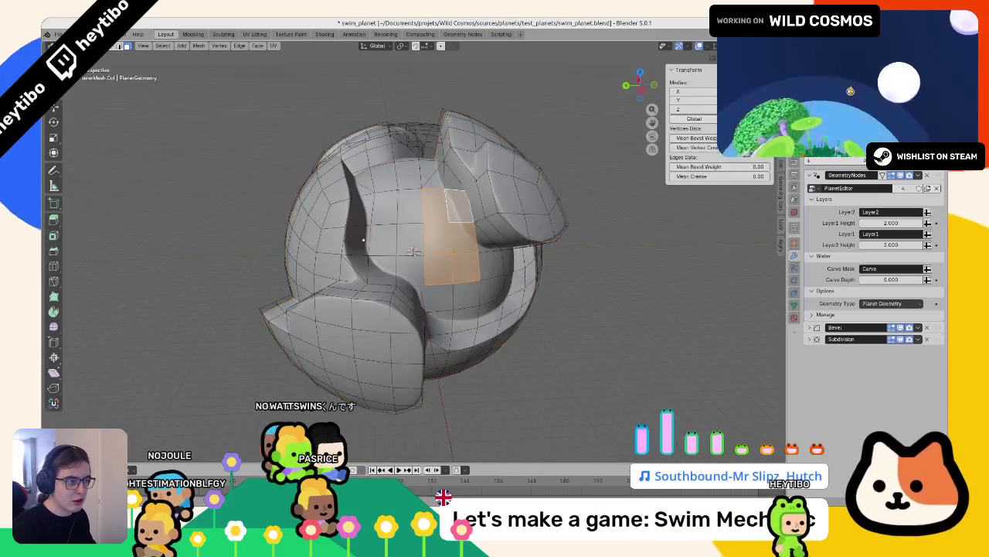
key(Tab)
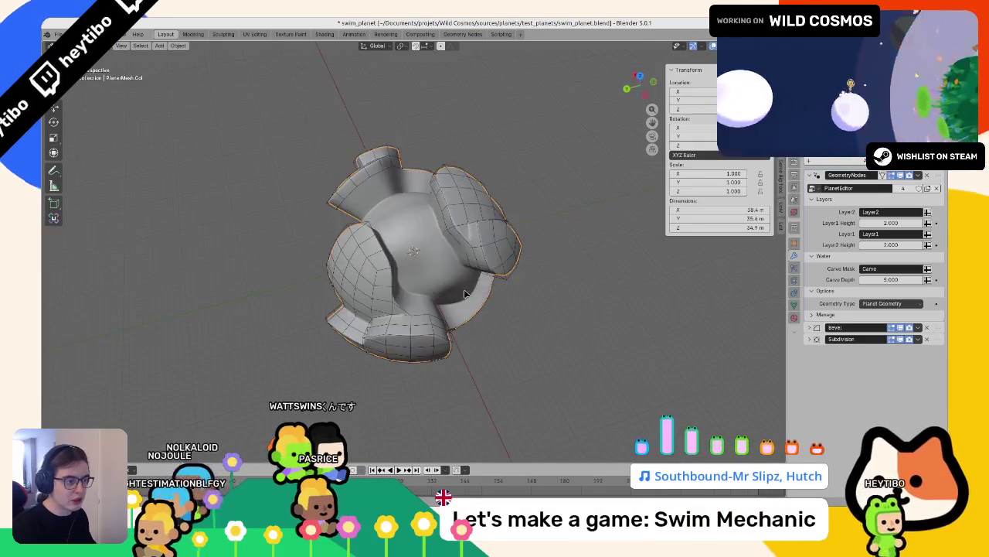
Unhide the atmosphere sphere and export the scene as glTF 2.0 swim_planet.glb
key(alt+h)
click(551, 303)
key(KP_Decimal)
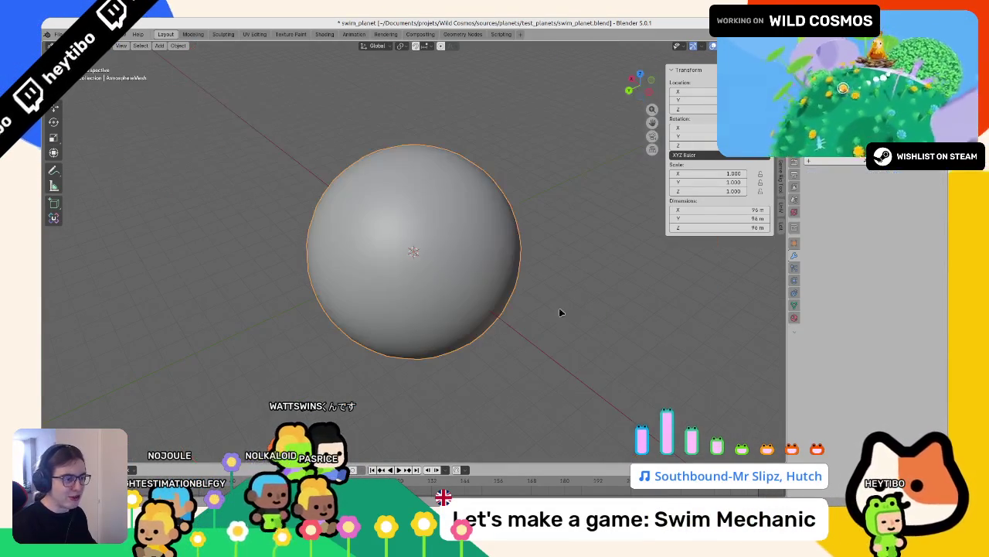
click(61, 34)
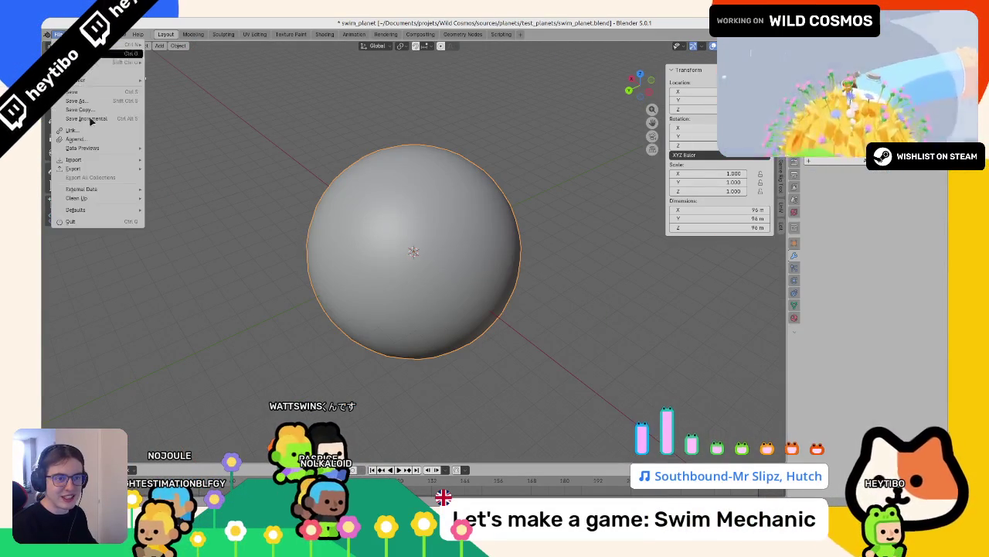
mouse_move(106, 170)
click(193, 248)
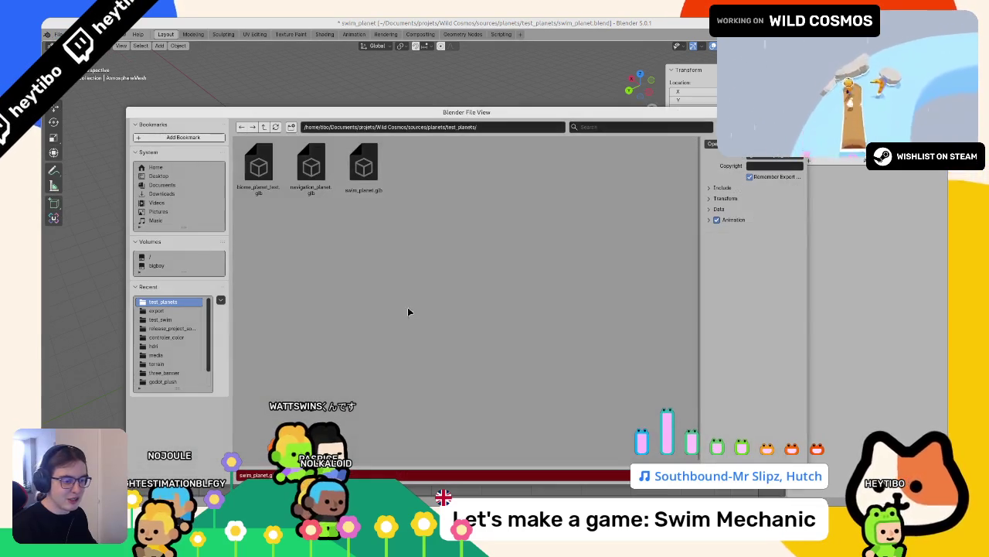
key(Return)
key(alt+Tab)
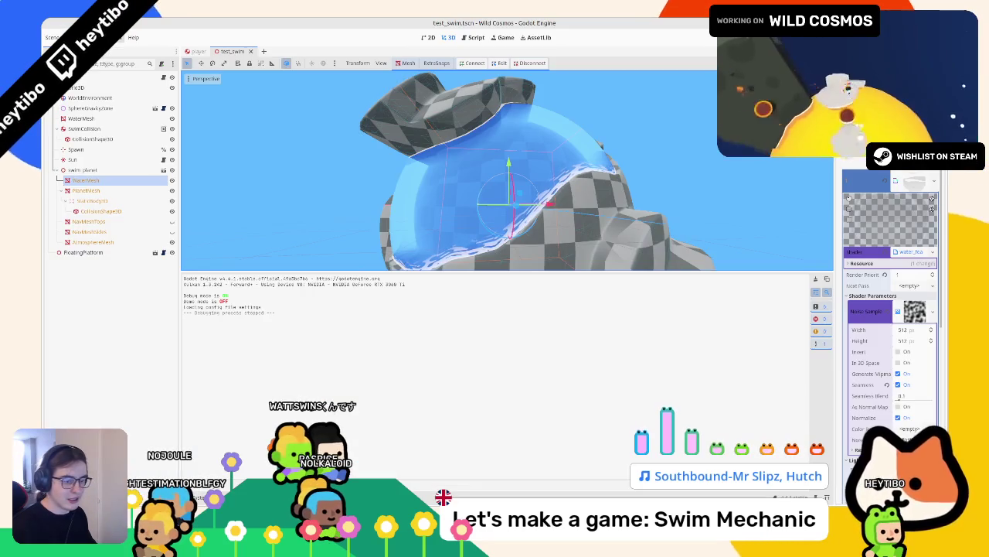
Show the test_swim files in the FileSystem dock and orbit around the water mesh
key(alt+f)
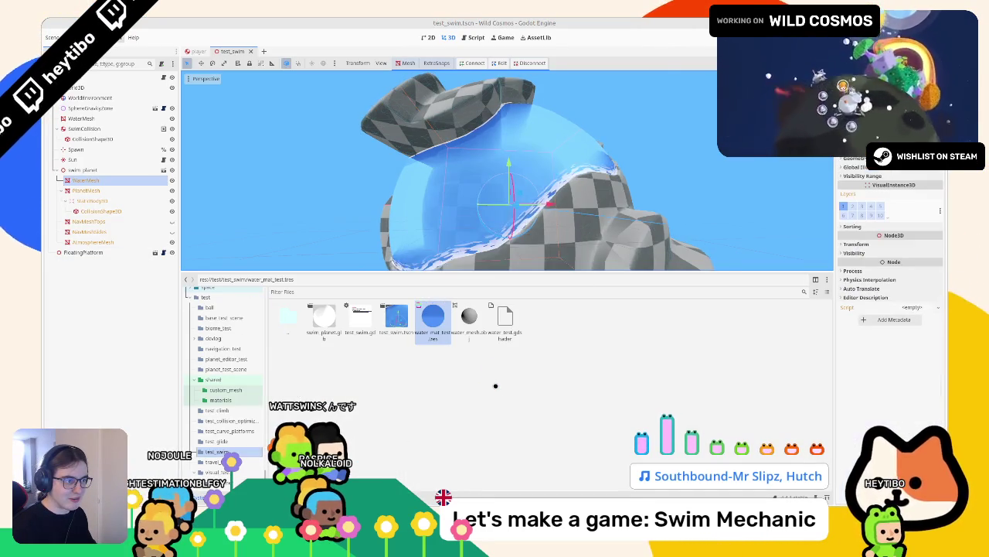
mouse_move(464, 185)
mouse_down()
mouse_move(363, 81)
mouse_move(465, 253)
mouse_move(735, 226)
mouse_move(701, 159)
mouse_up()
Run the swim scene, test the water, then stop the debug run
key(F6)
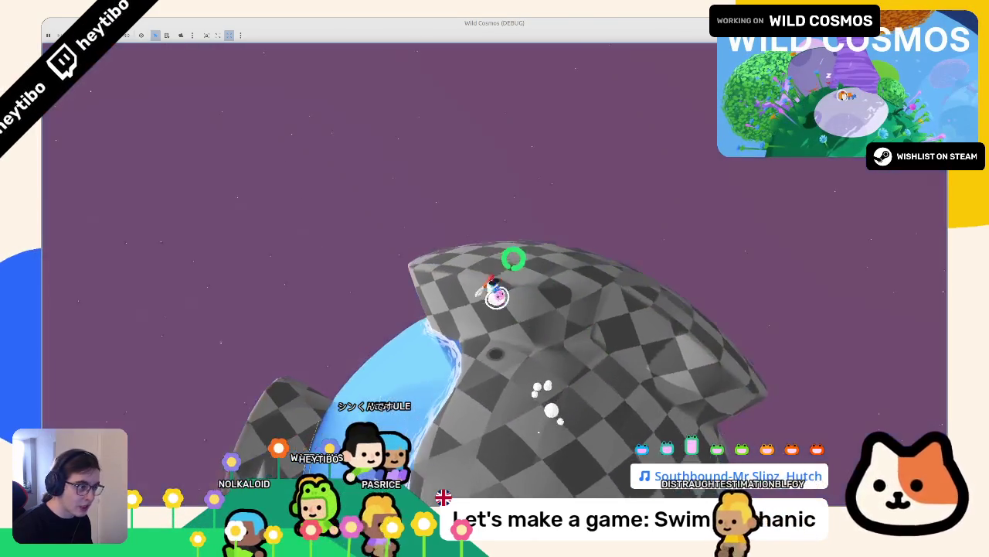
key(F8)
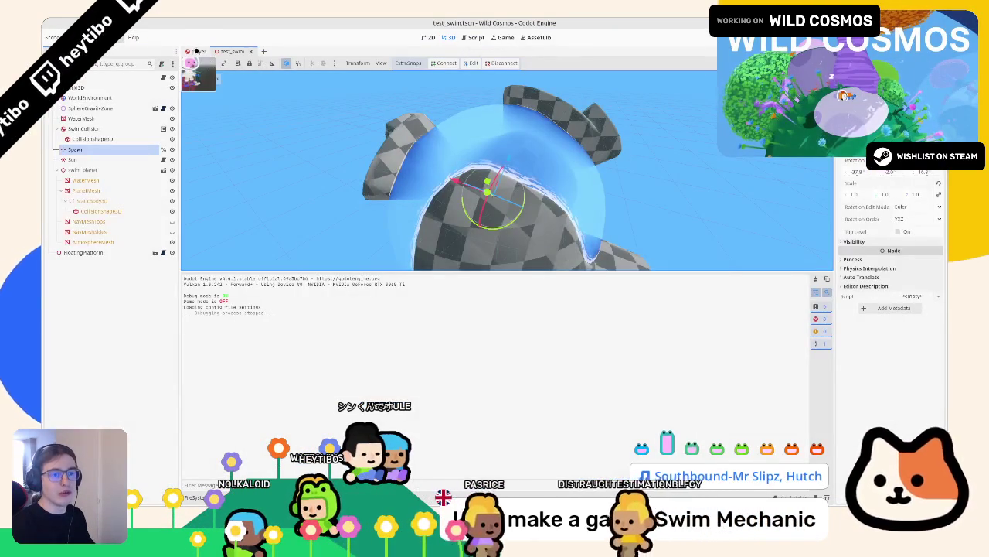
Open the swim_state.gd script from the test_swim scene
click(195, 51)
click(232, 51)
click(163, 77)
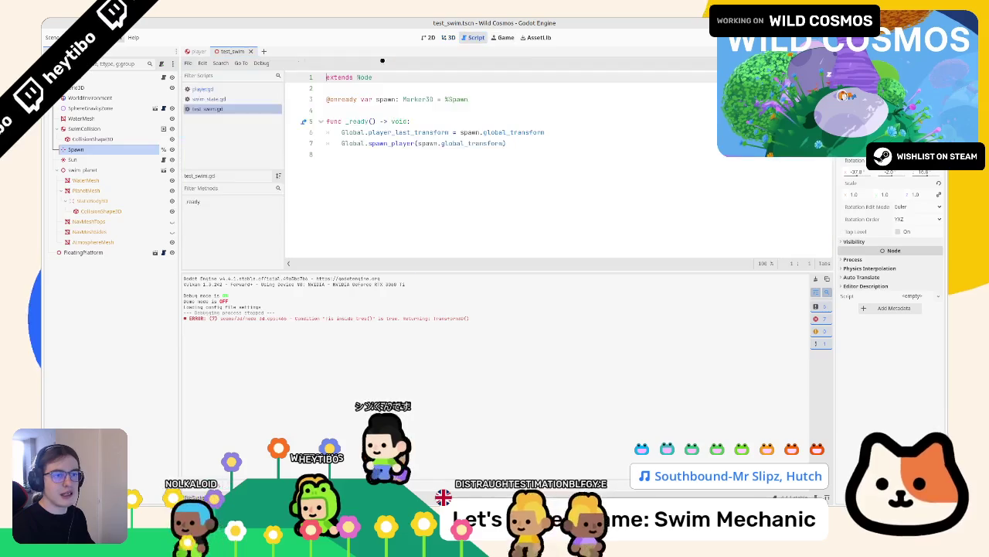
click(205, 99)
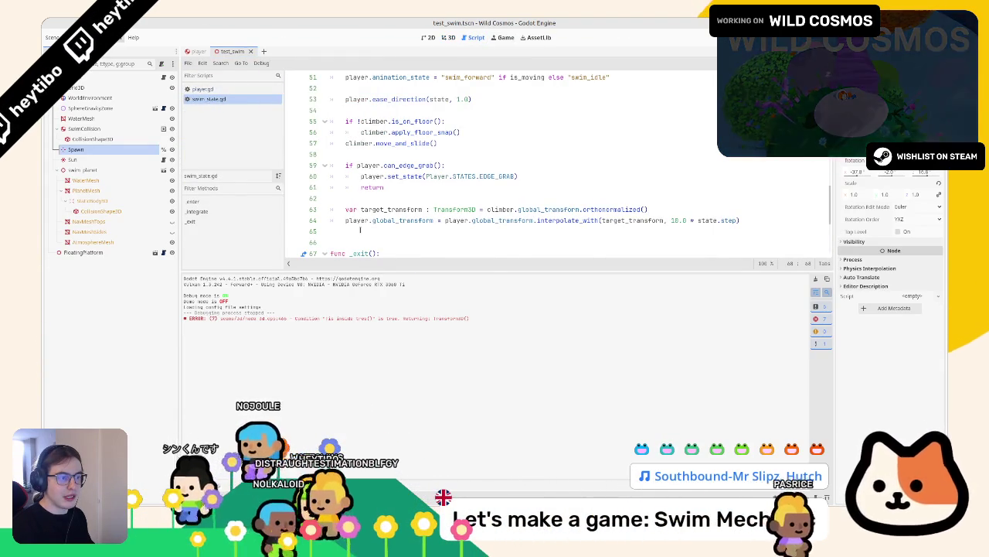
Add player.stamina_manager.consume(1.0, state.step) on line 65 and run the scene
click(371, 231)
scroll(367, 224, down, 2)
text(pl)
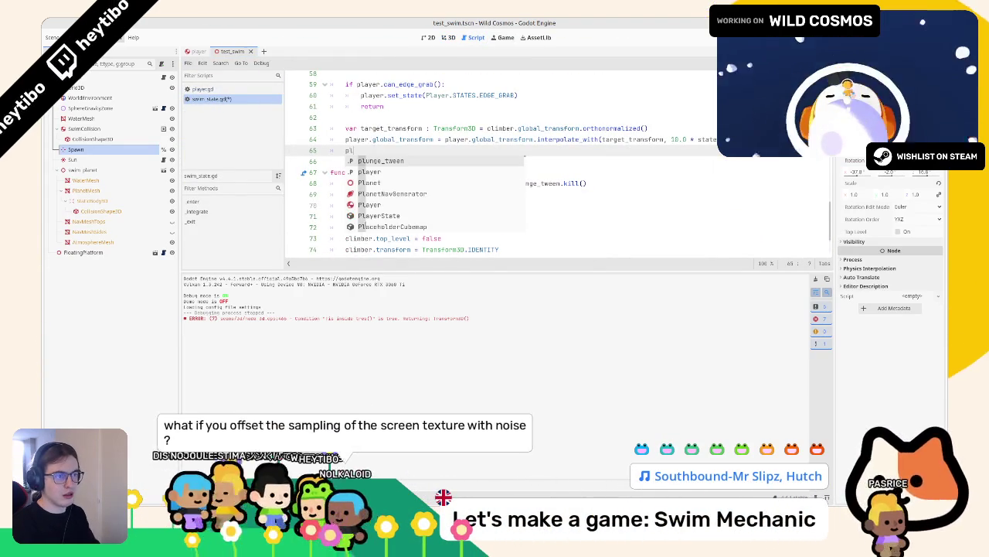
text(ayer.stamina_manager)
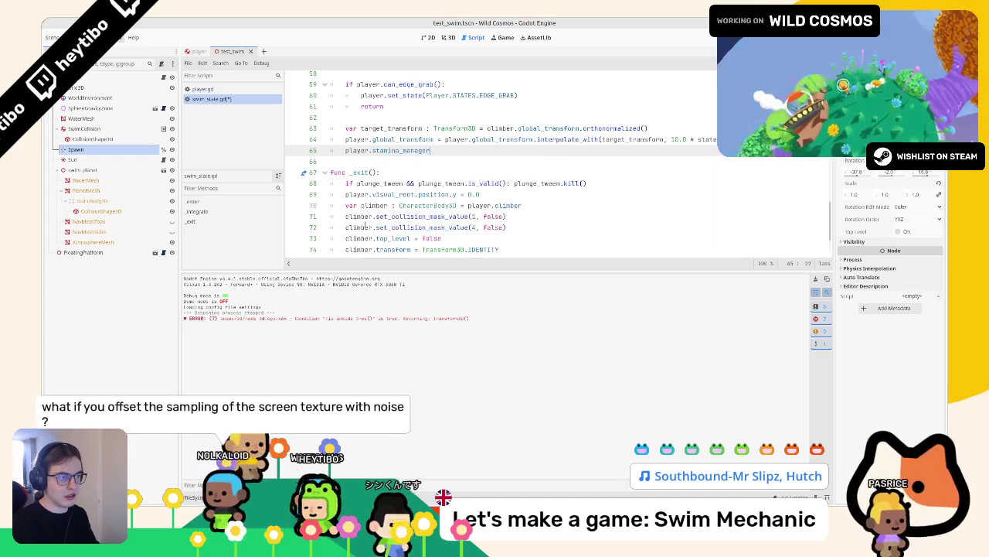
key(Return)
text(.cons)
key(Return)
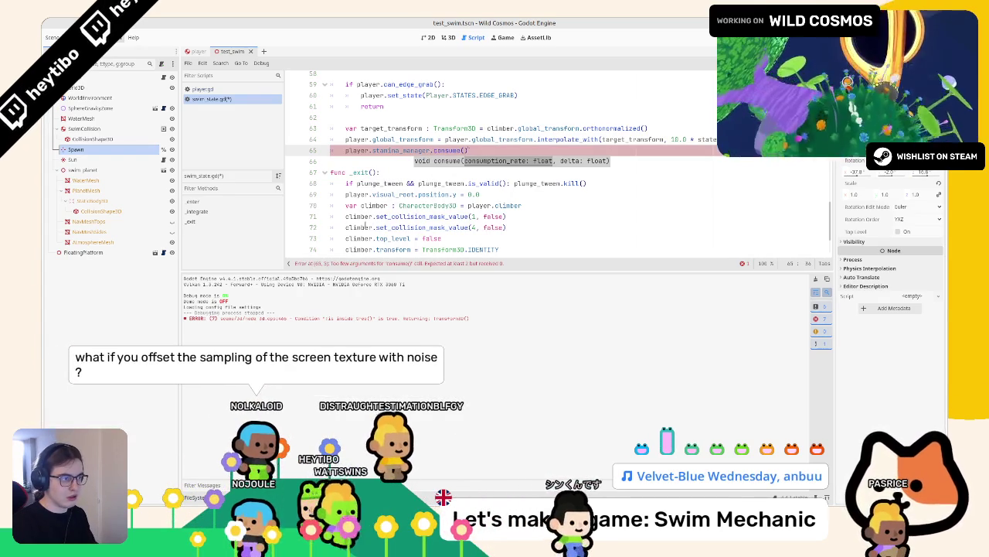
text(1.0, st)
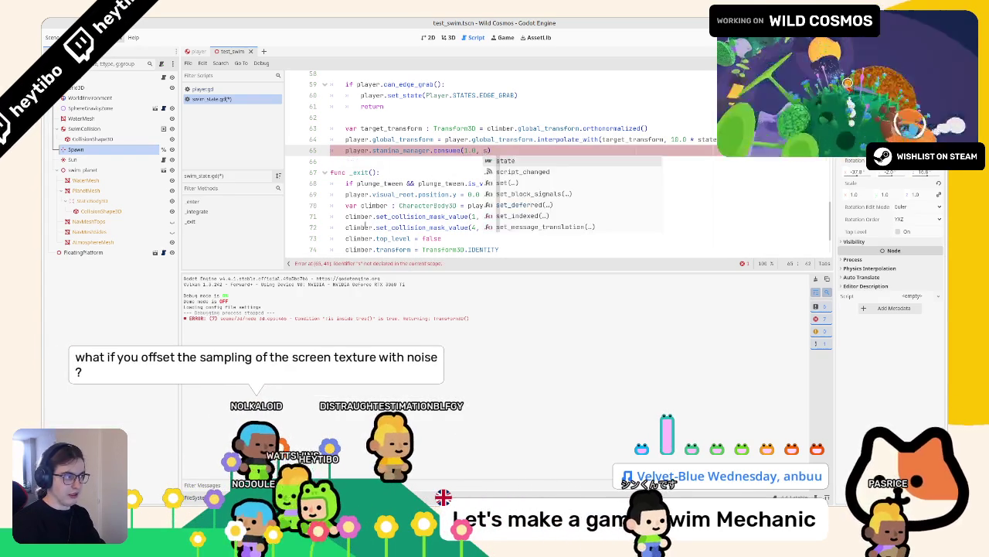
text(ate.ste)
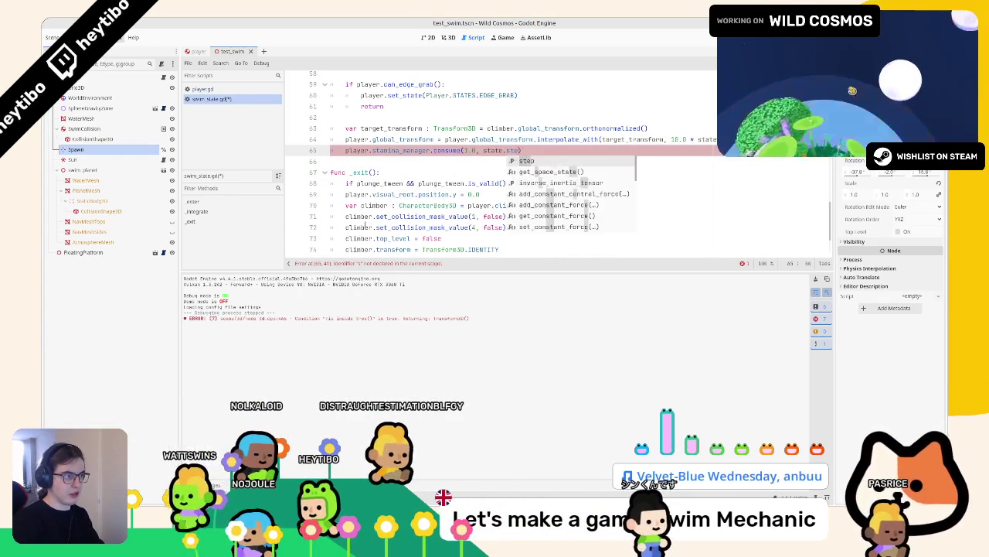
text(p)
key(F6)
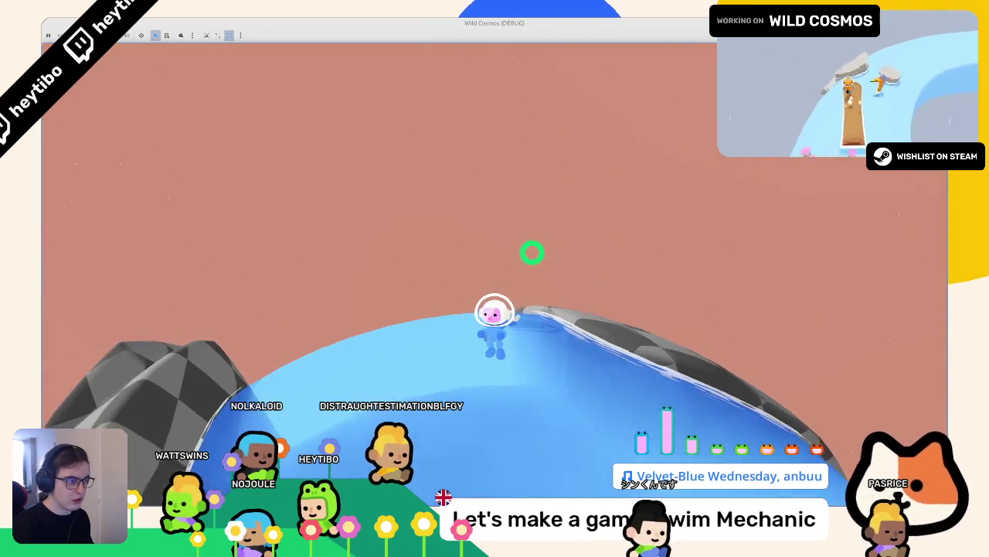
Rerun and stop the game, then place the cursor after 10.0 on line 65
key(F8)
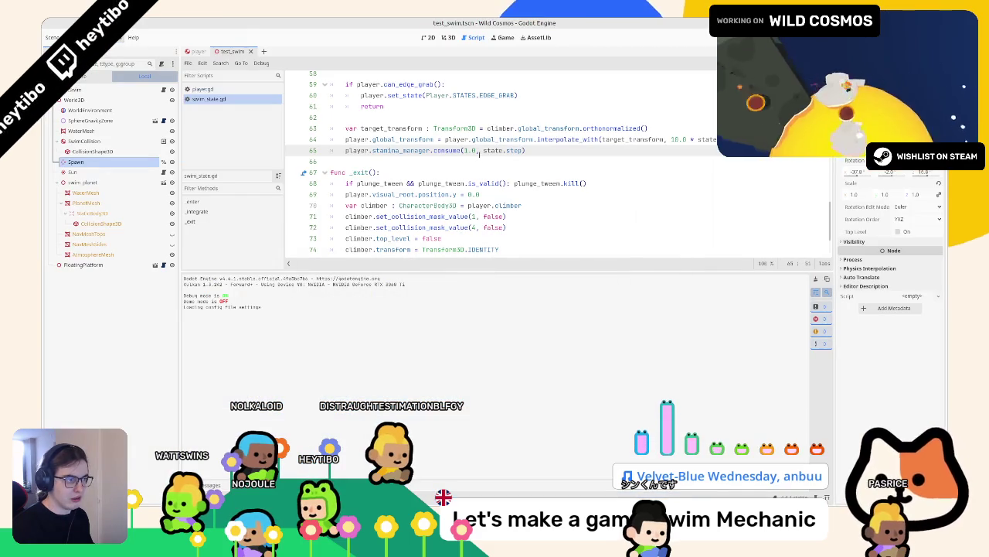
key(F6)
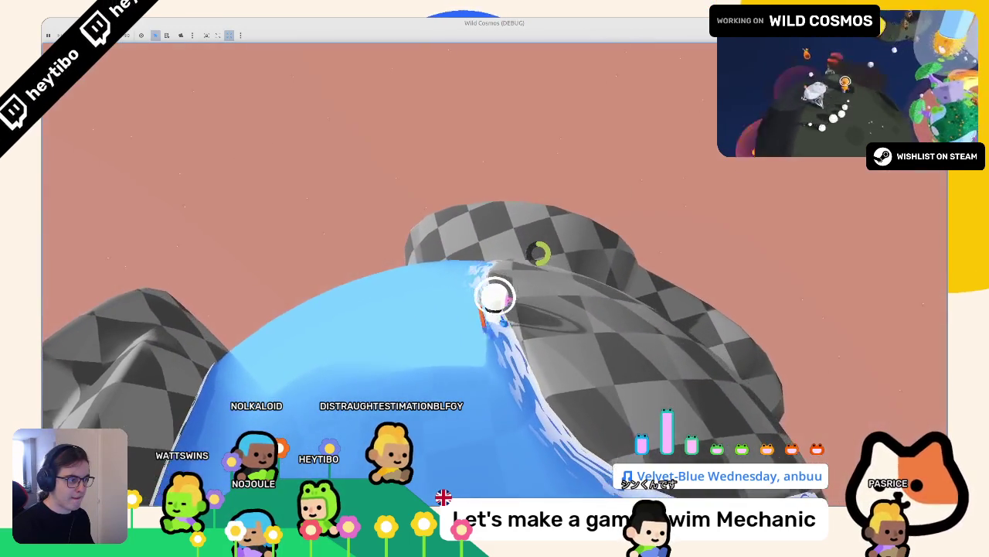
key(F8)
click(481, 150)
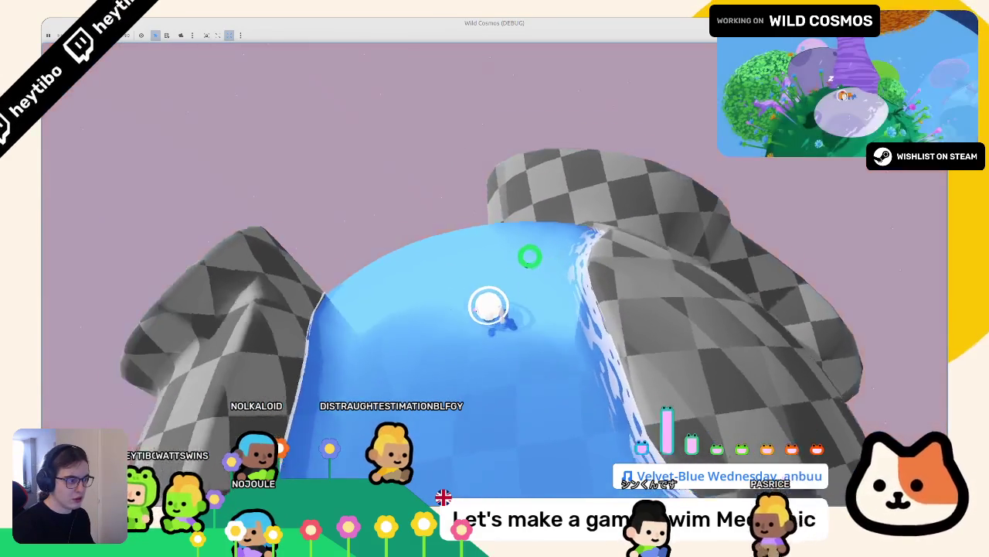
Swim the character along the channel, over the rock and down into the pool
key(w)
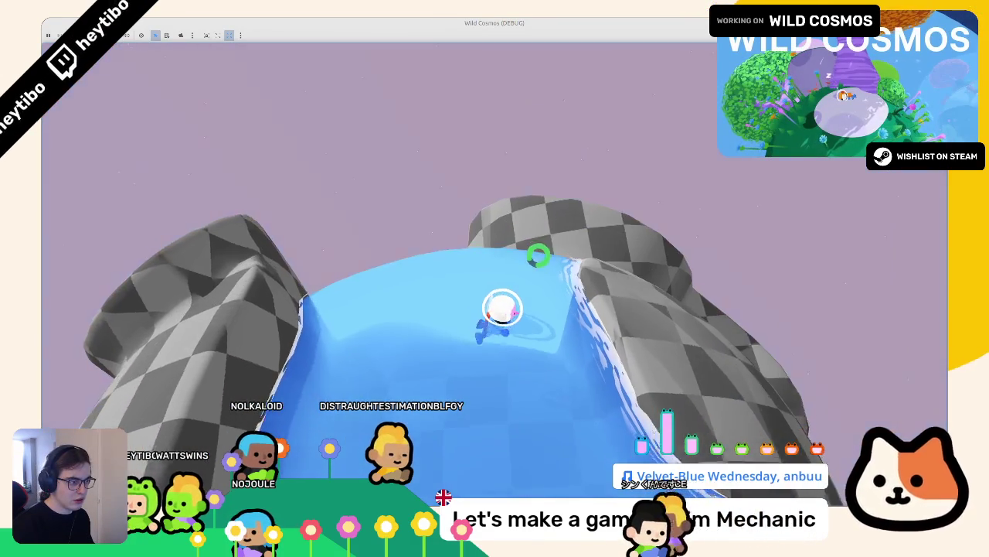
key(w)
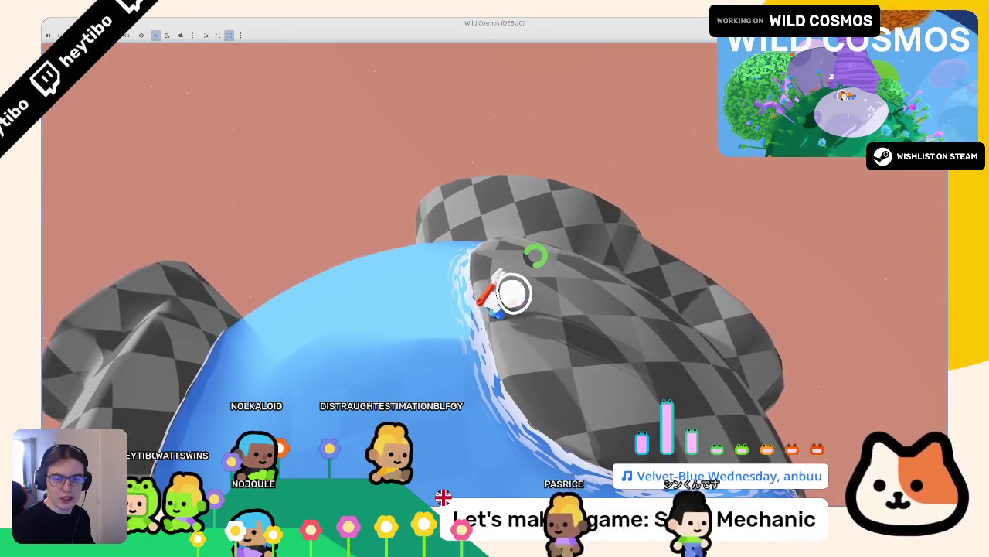
key(w)
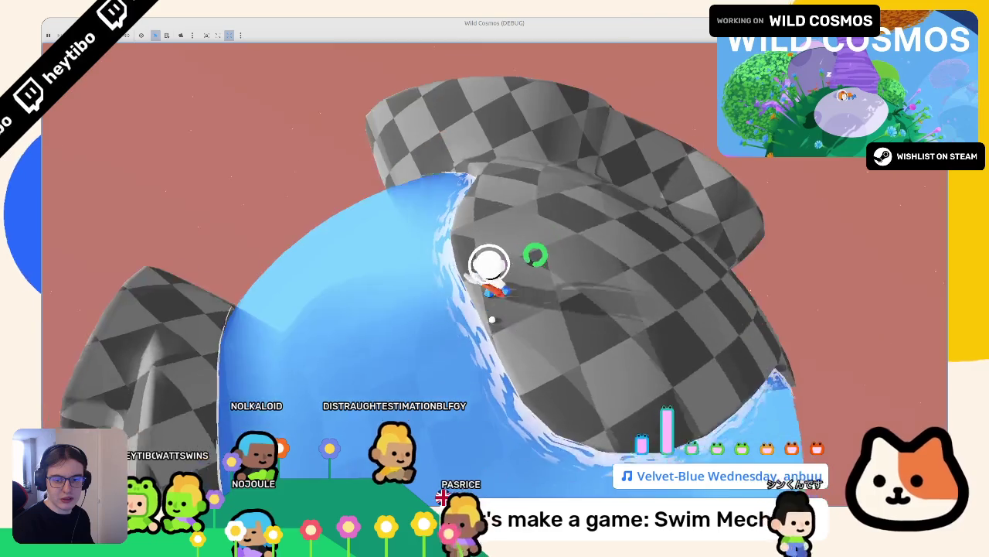
key(w)
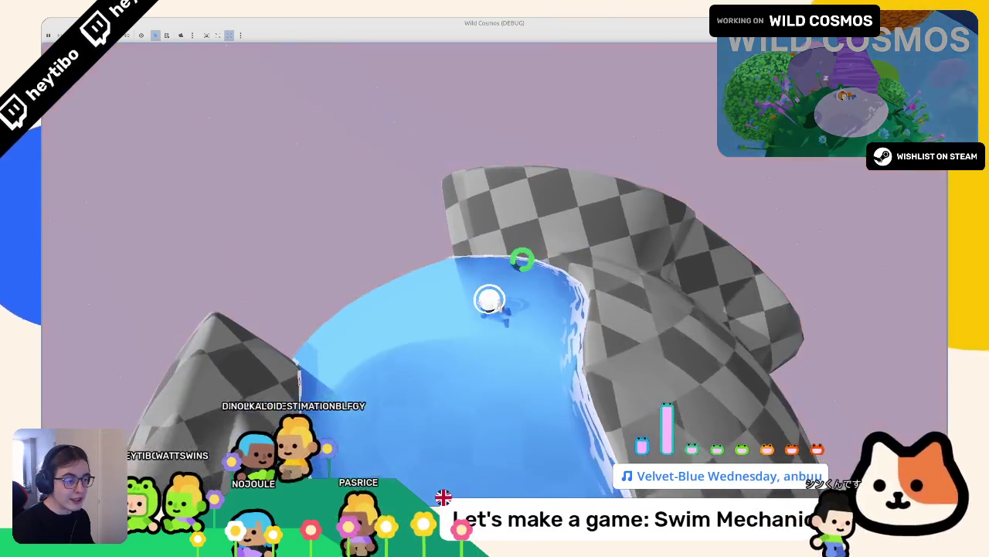
key(w)
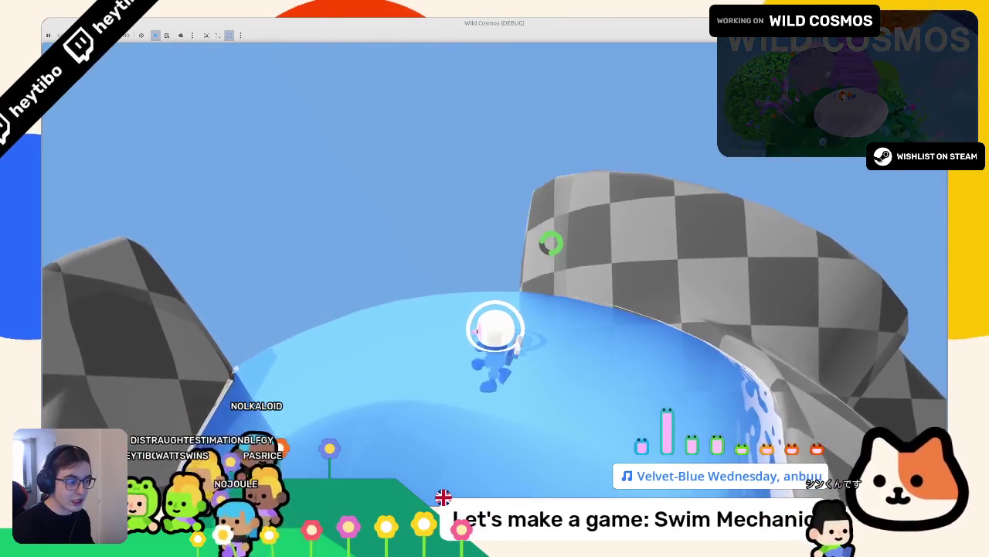
key(w)
key(w)
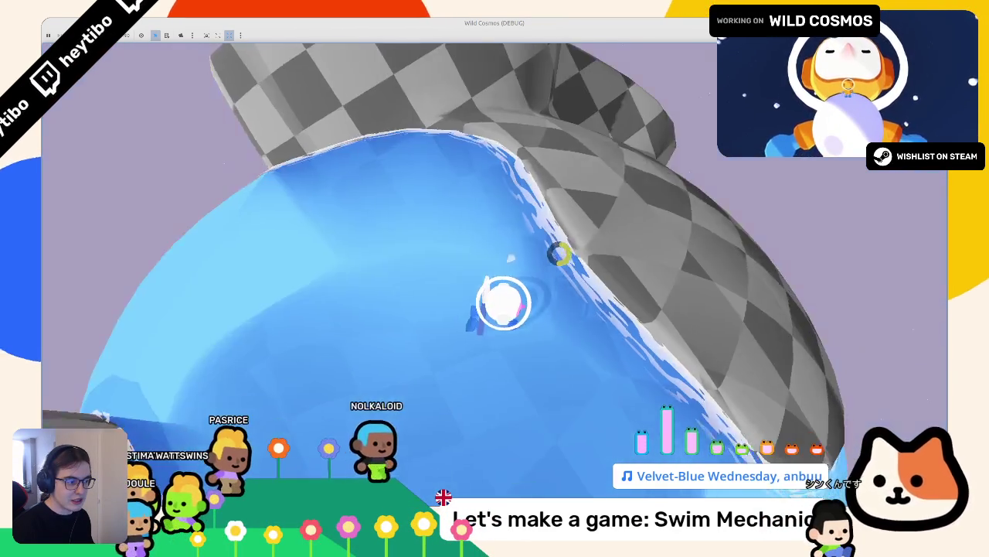
key(alt+Tab)
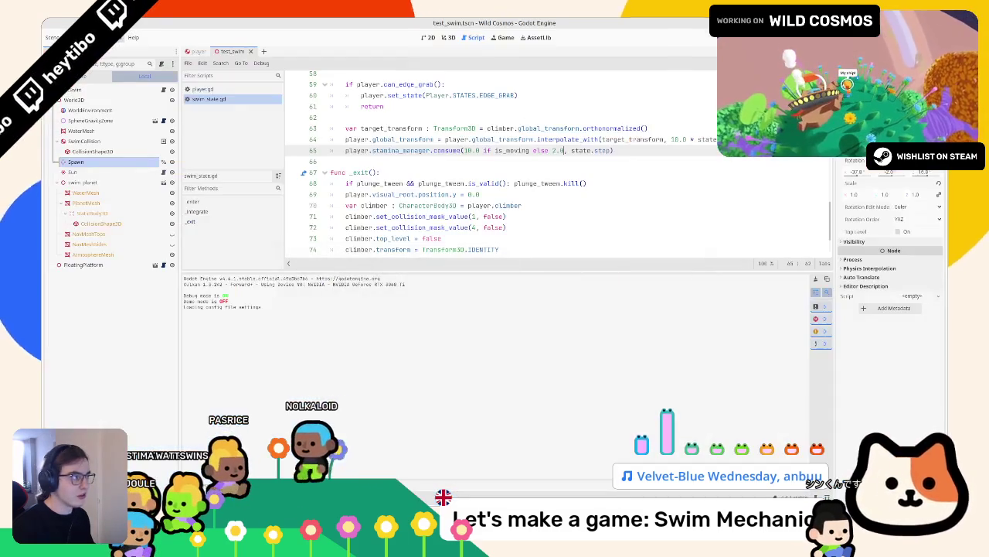
Open the water shader in the Shader Editor and copy the vertex noise line
click(453, 37)
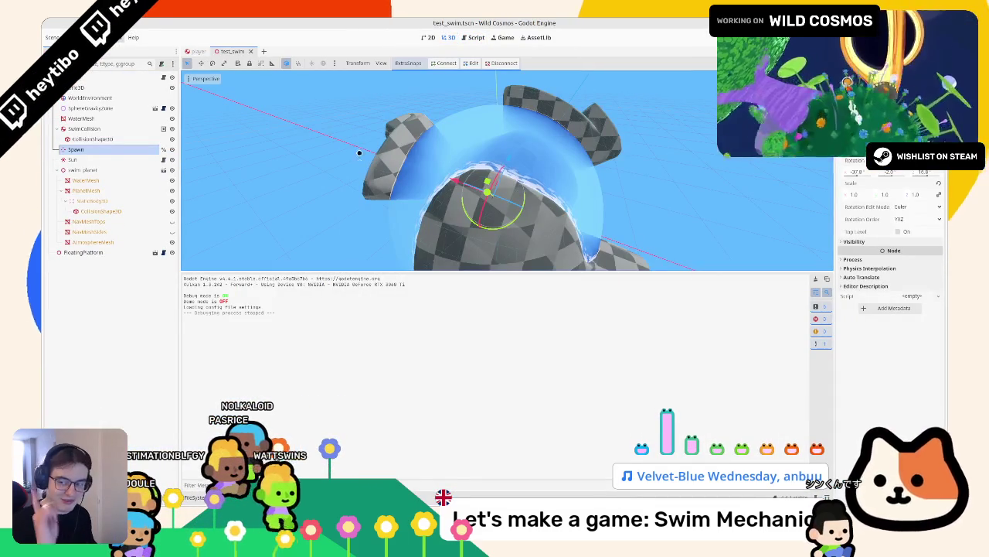
click(263, 459)
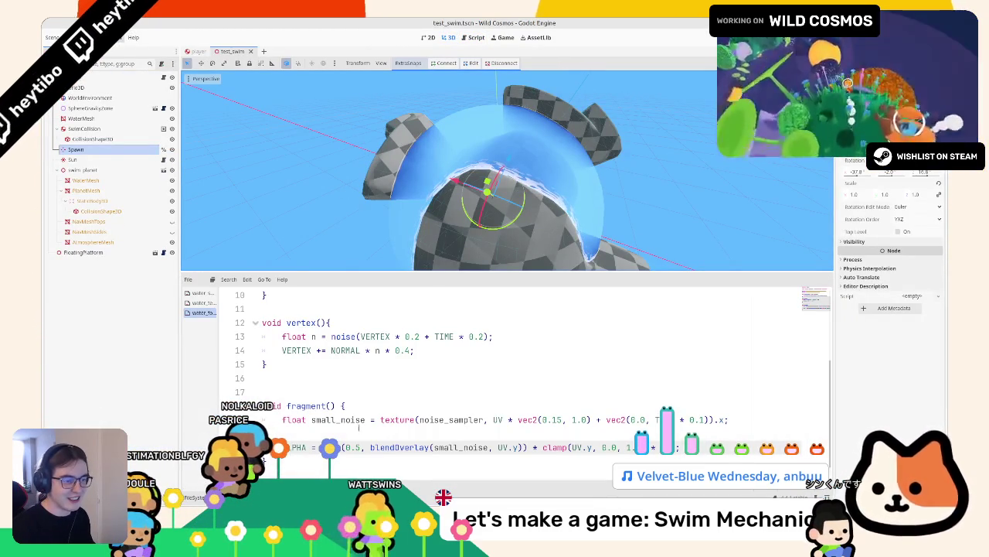
scroll(359, 427, up, 2)
scroll(325, 371, down, 1)
click(309, 357)
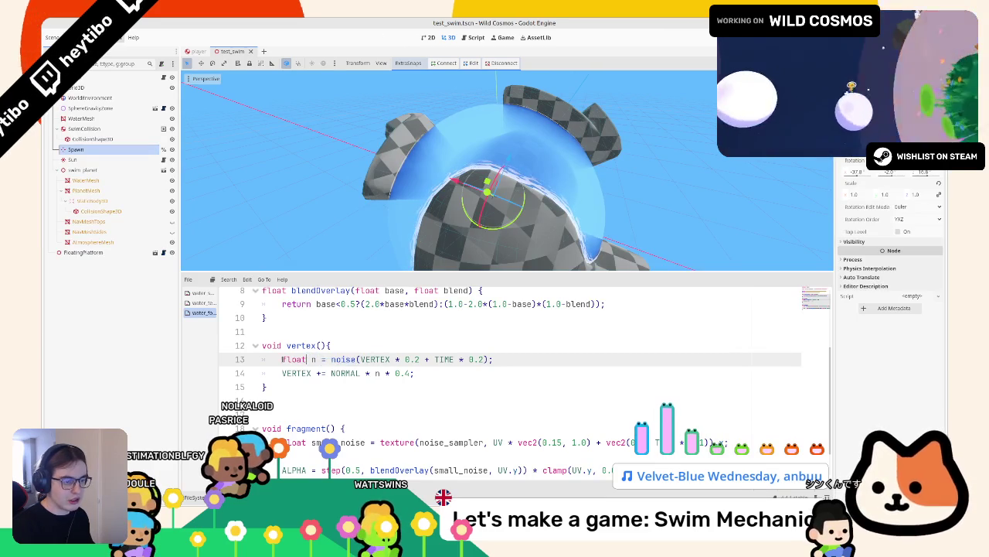
Switch to water_test.gdshader and insert the noise value on line 31 and after SCREEN_UV
scroll(518, 361, down, 1)
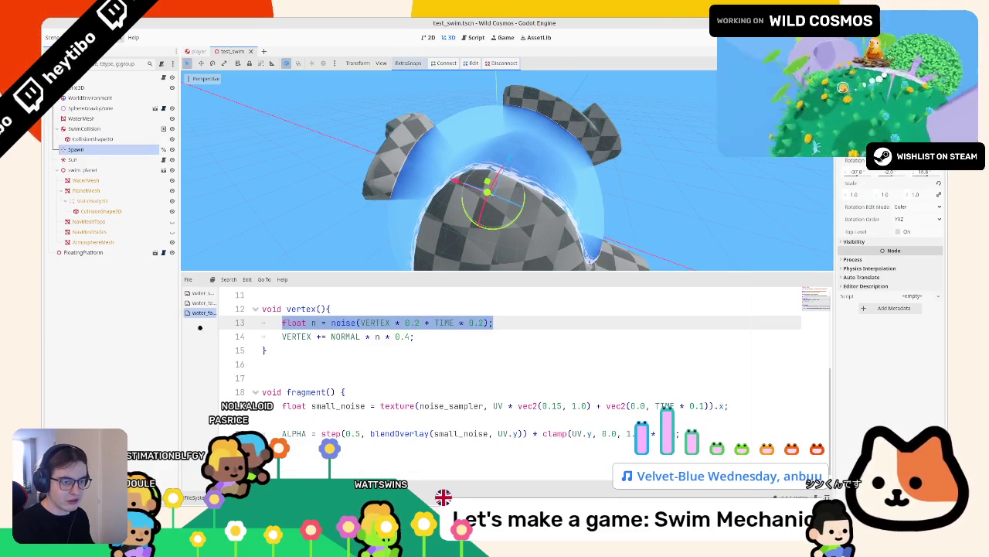
drag(217, 330, 308, 324)
click(238, 303)
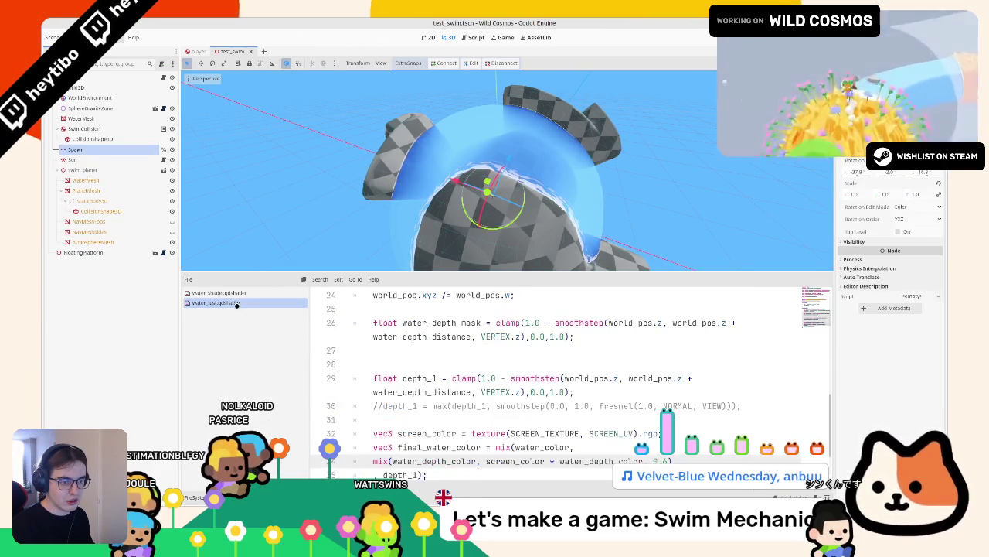
scroll(433, 387, up, 6)
scroll(433, 390, down, 7)
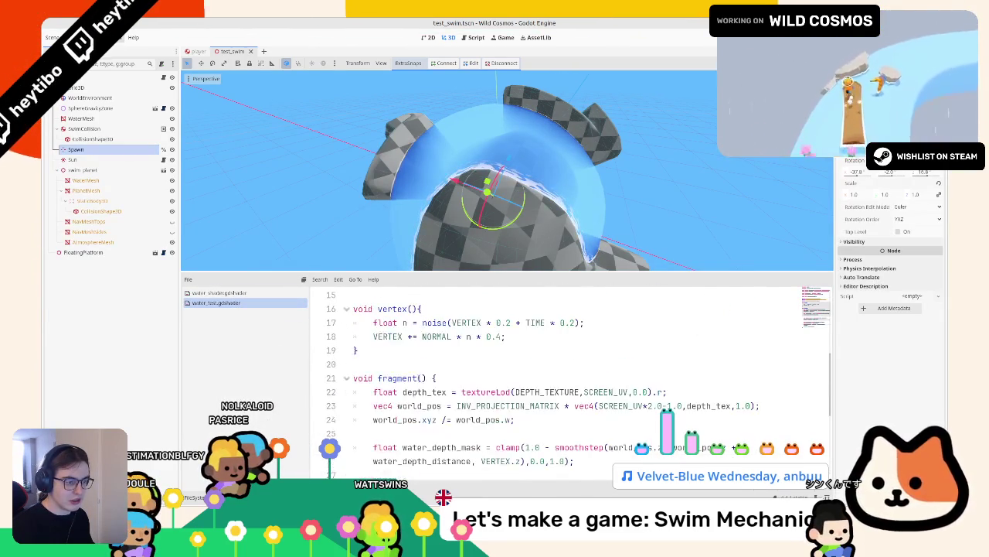
scroll(504, 384, up, 2)
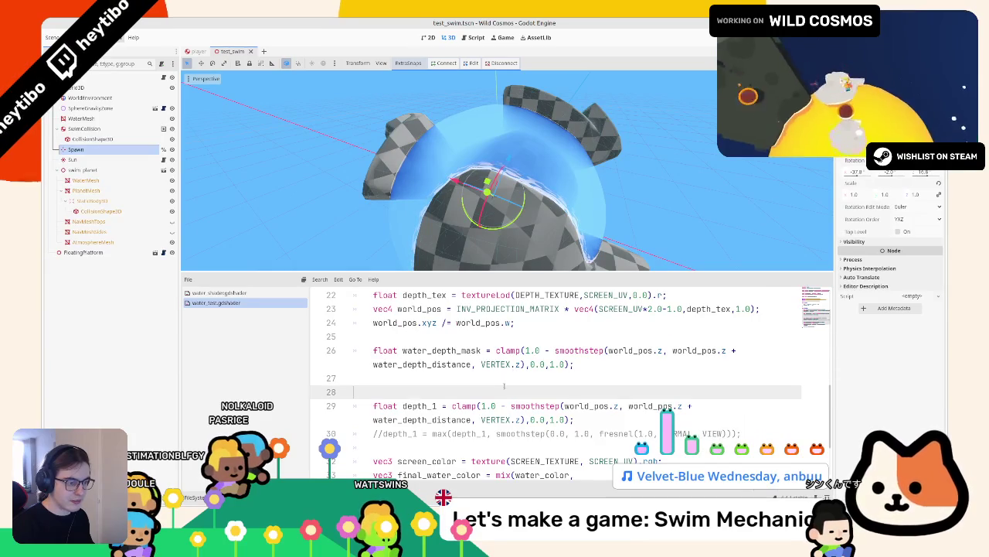
scroll(479, 393, down, 2)
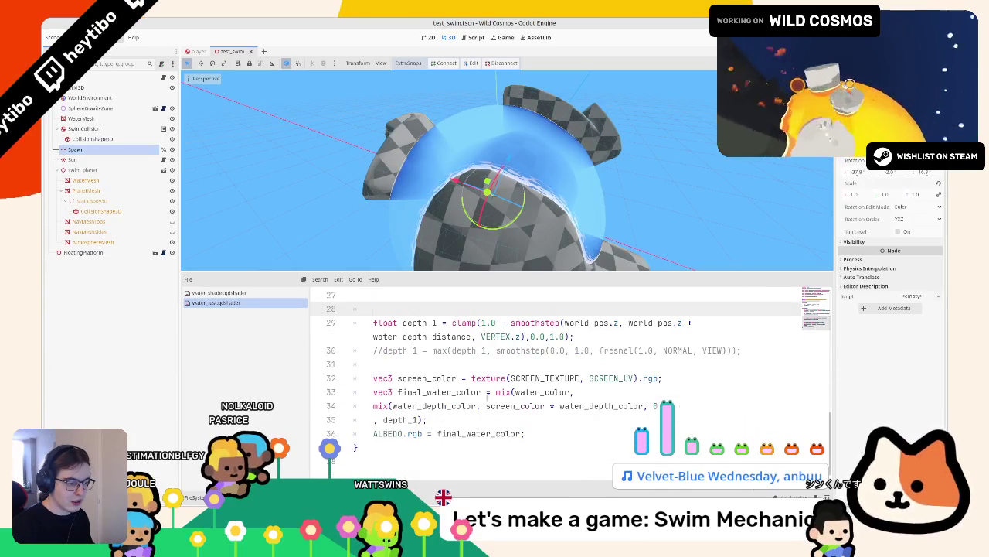
click(440, 367)
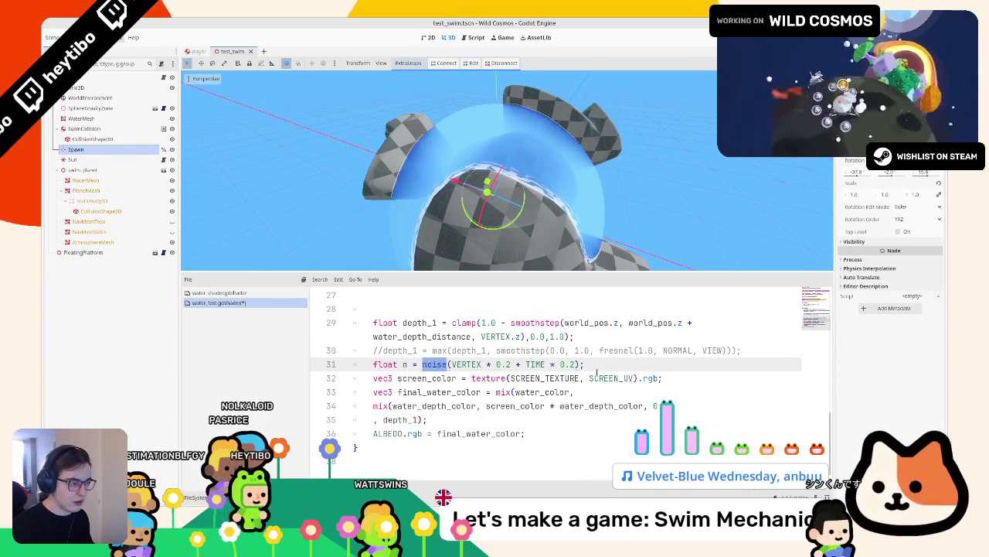
click(633, 377)
text(+ n)
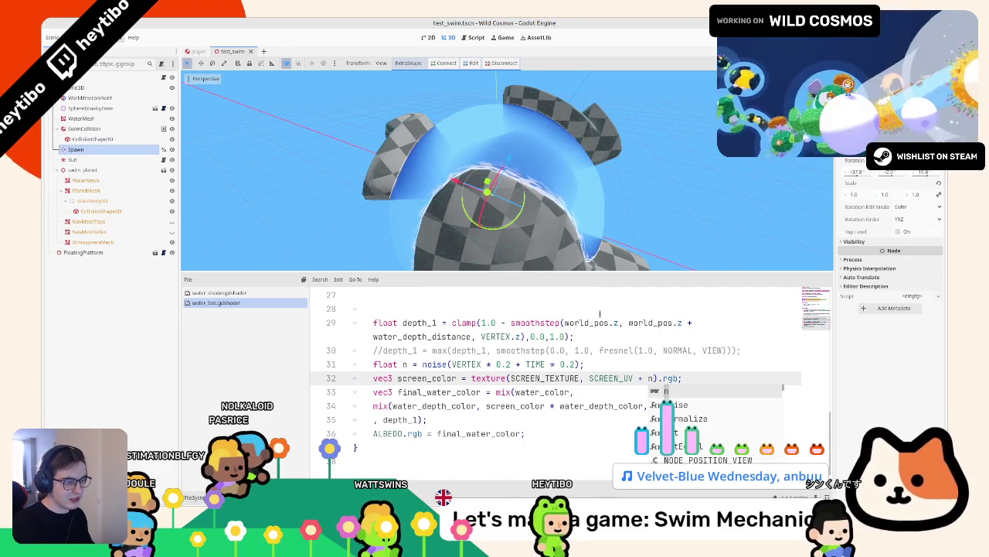
Change the SCREEN_UV offset to vec2(n * 0.01, 0.0), save, and run the game
drag(518, 248, 518, 218)
drag(590, 262, 571, 244)
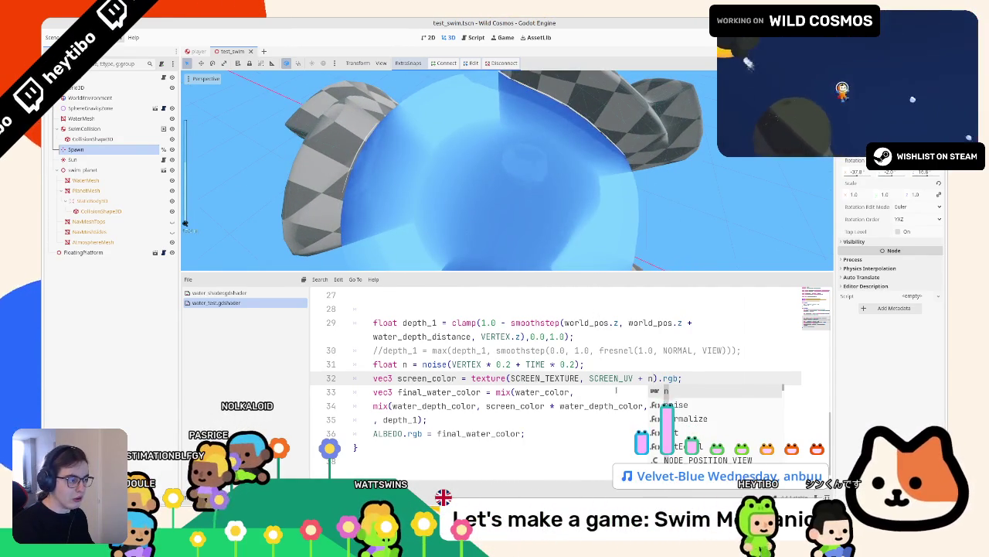
click(616, 391)
double_click(651, 378)
text(vec2(n ,)
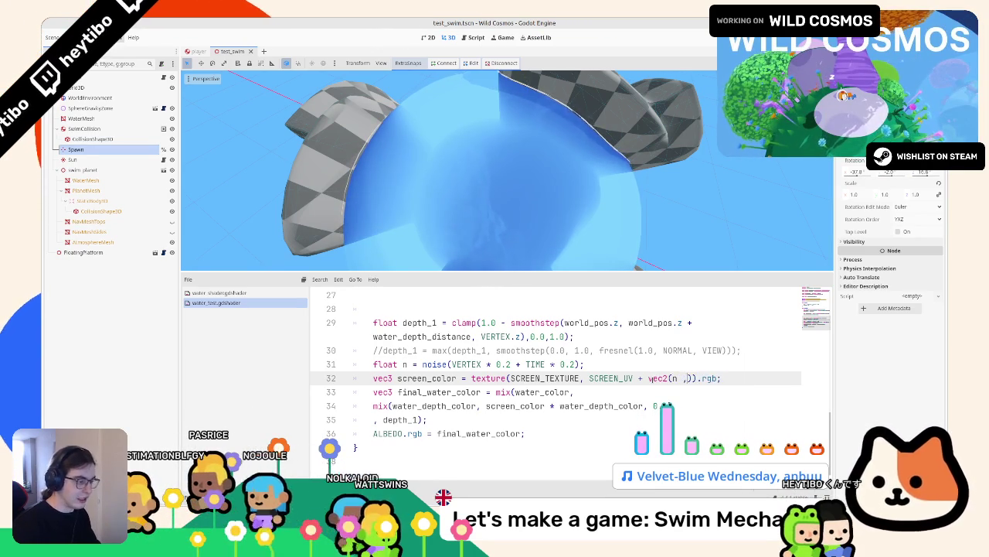
text(0.0)
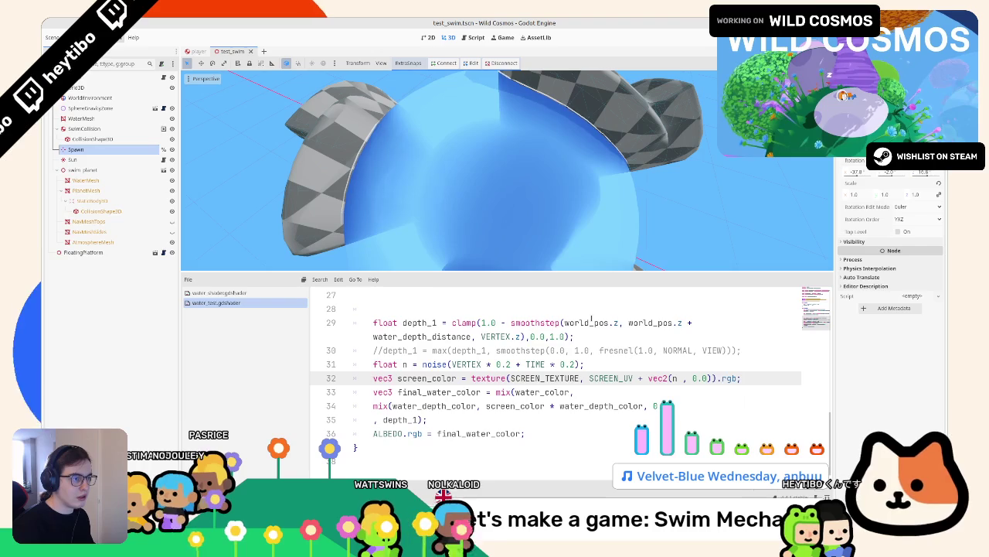
click(681, 378)
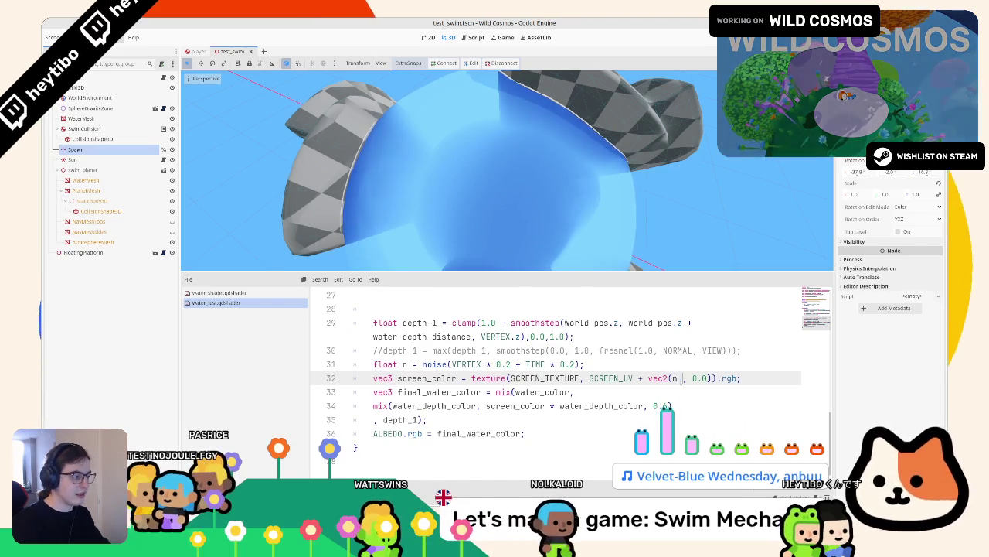
text(* 0.1)
key(ctrl+s)
text(0)
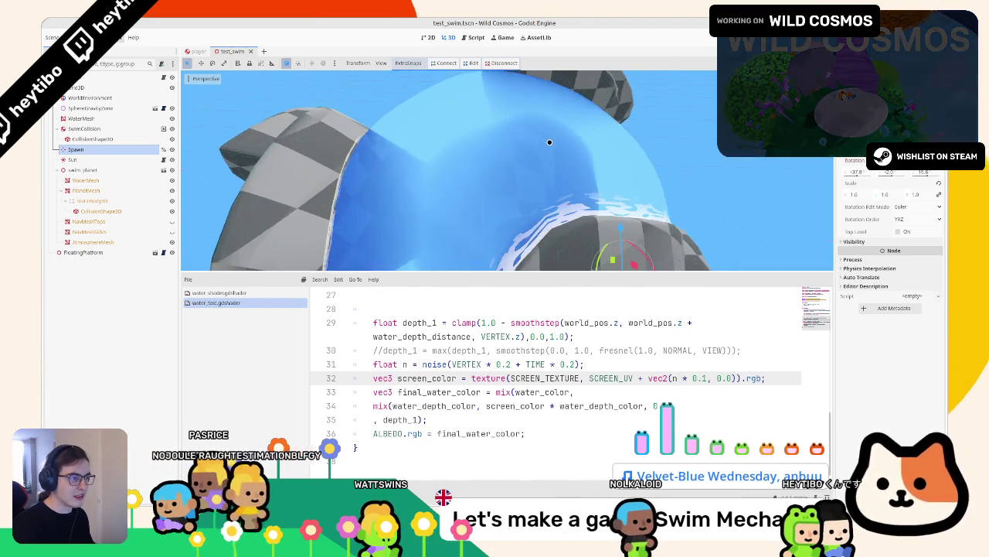
key(ctrl+s)
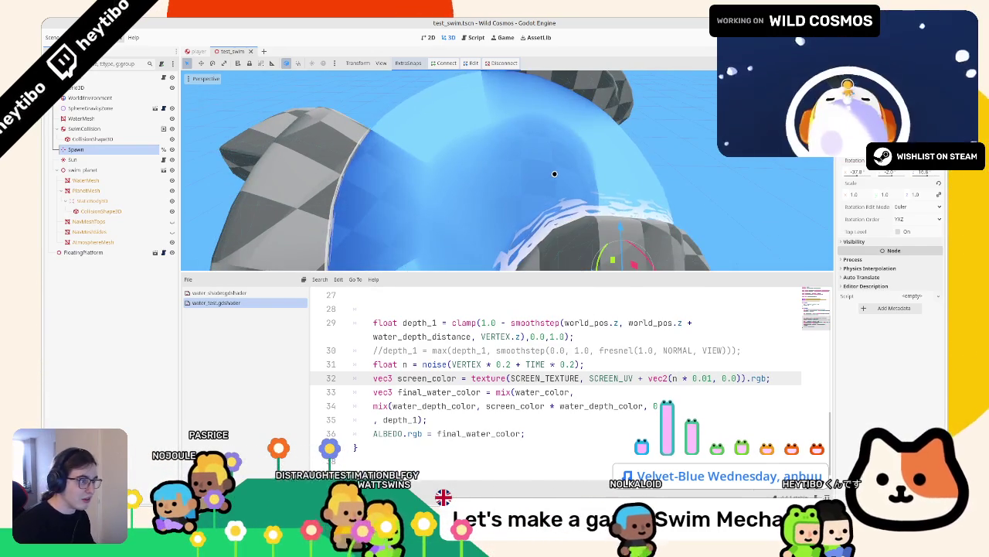
key(F5)
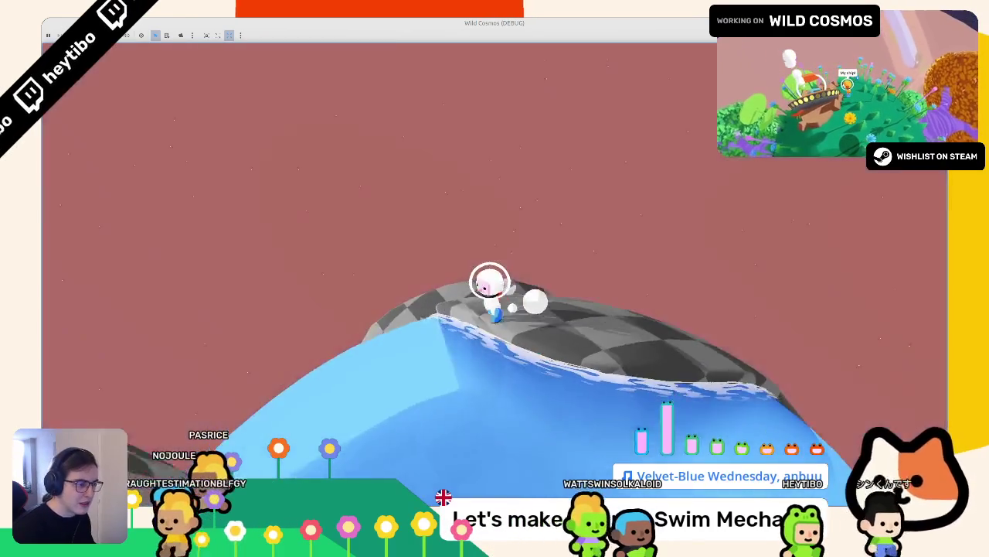
Swim the astronaut off the rock and across the water dome to check the distortion, then stop the game
key(w)
key(w)
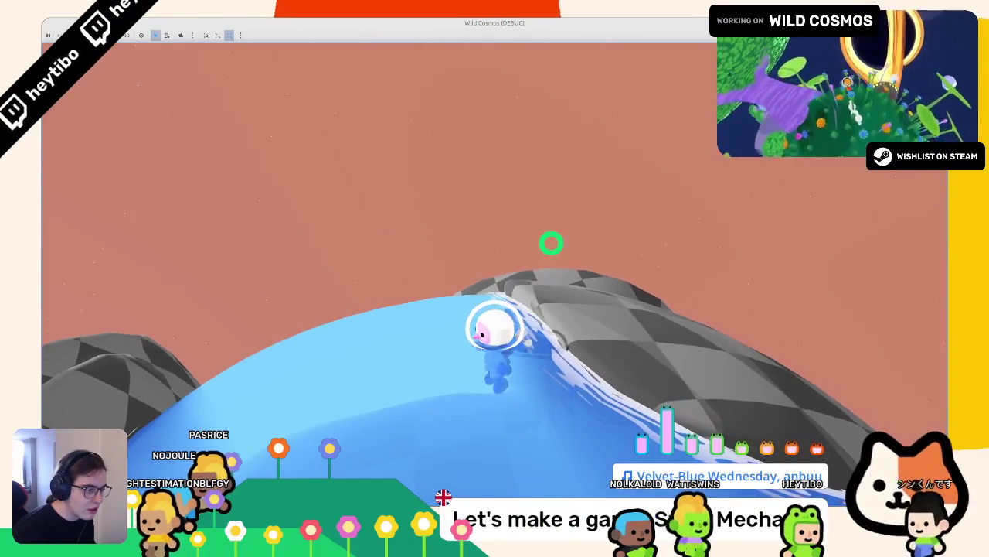
key(w)
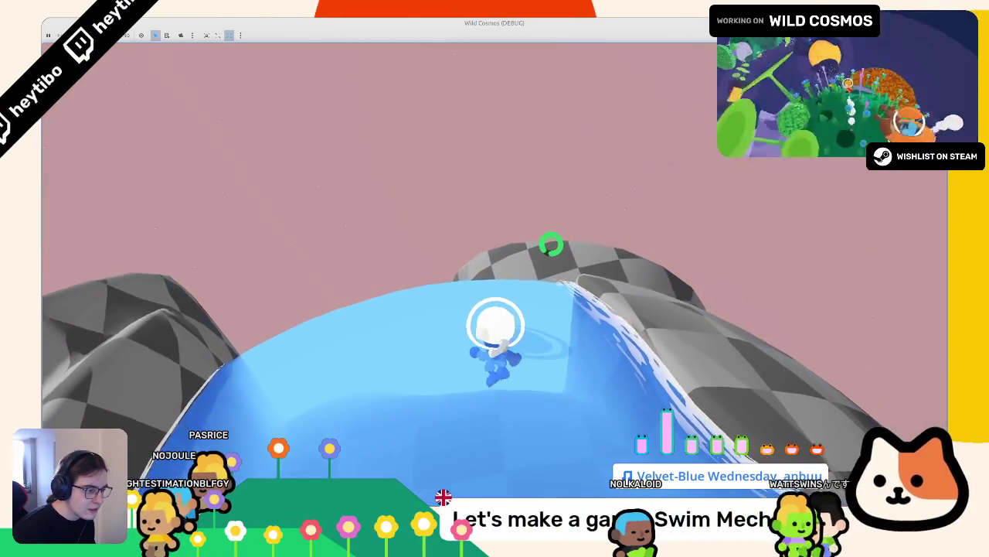
key(w)
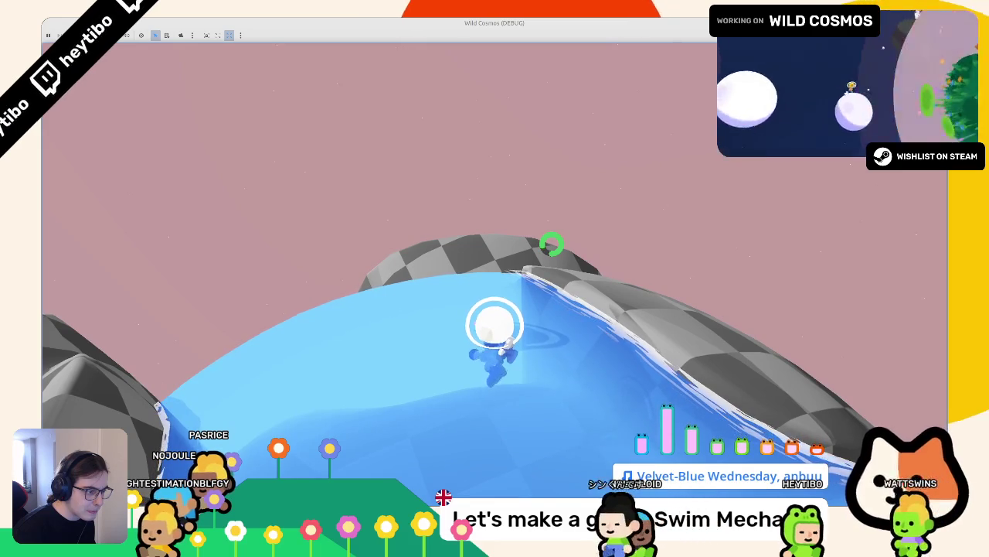
key(w)
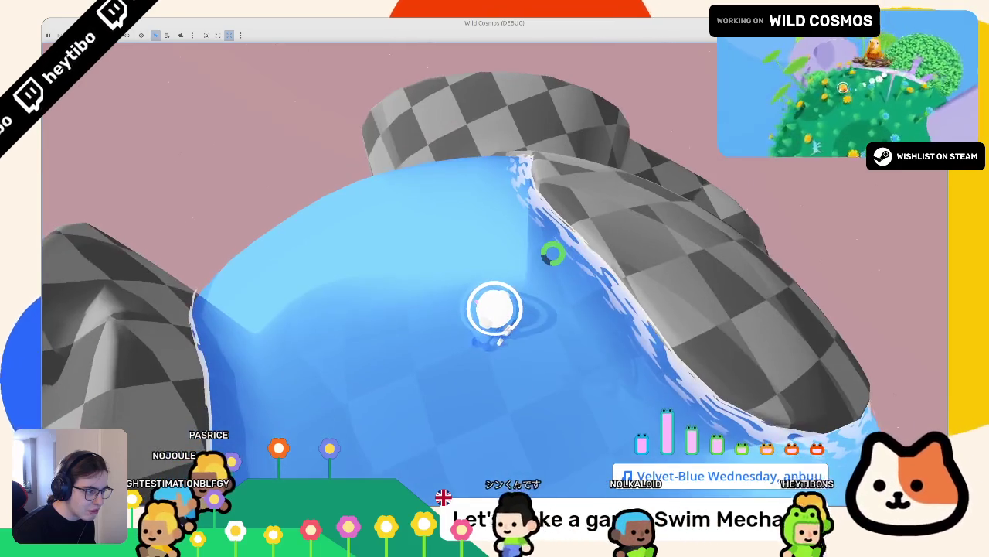
key(w)
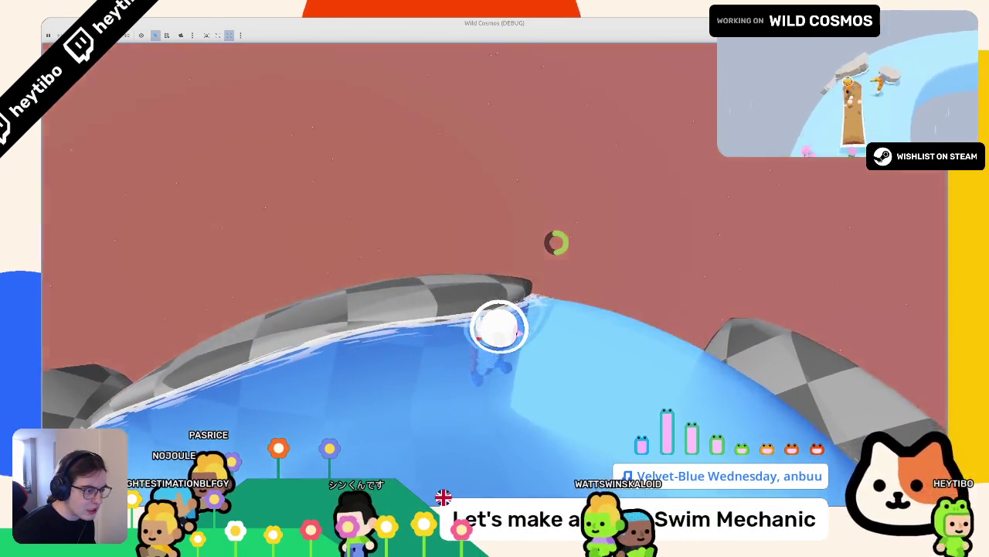
key(F8)
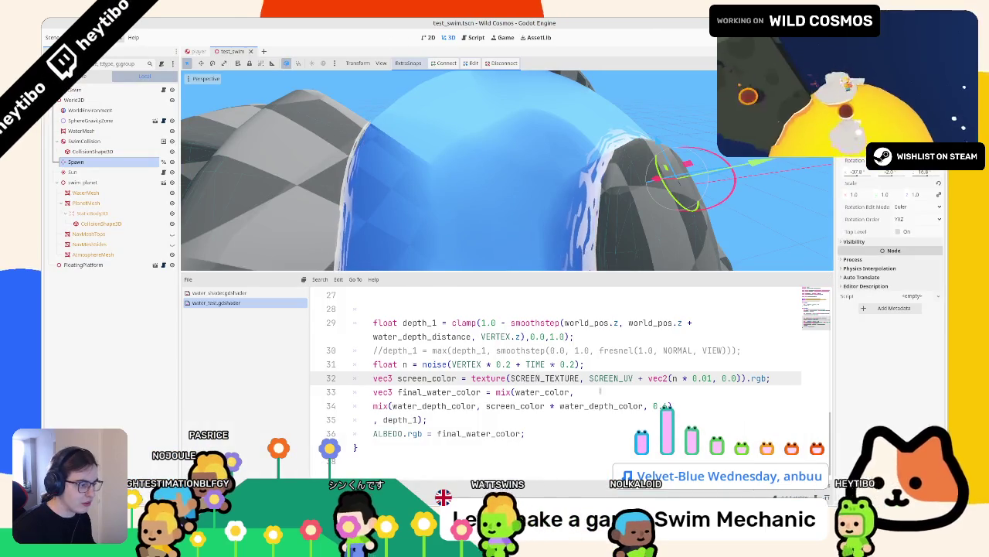
Open a blank line at the top of fragment() next to the noise line
scroll(586, 407, up, 1)
click(586, 407)
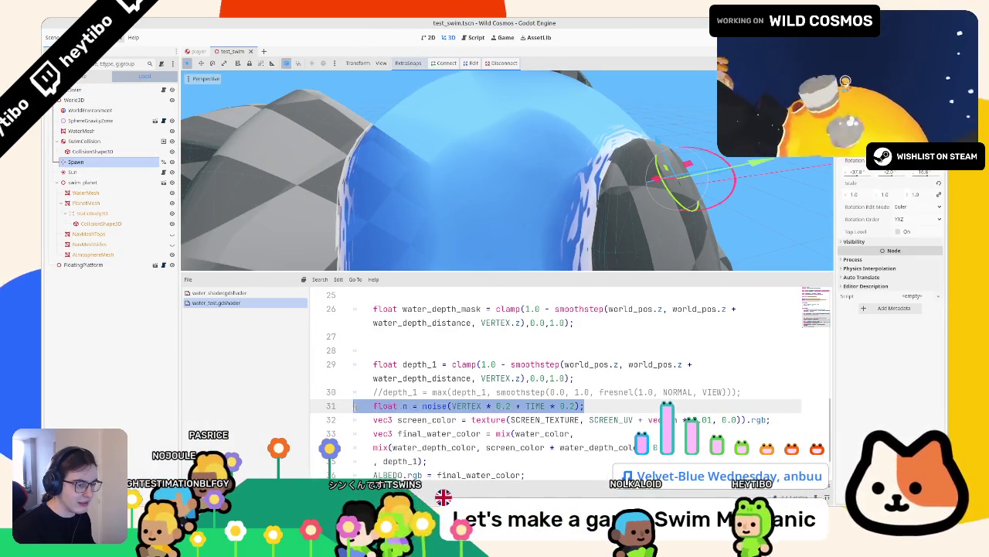
click(374, 406)
scroll(593, 406, up, 1)
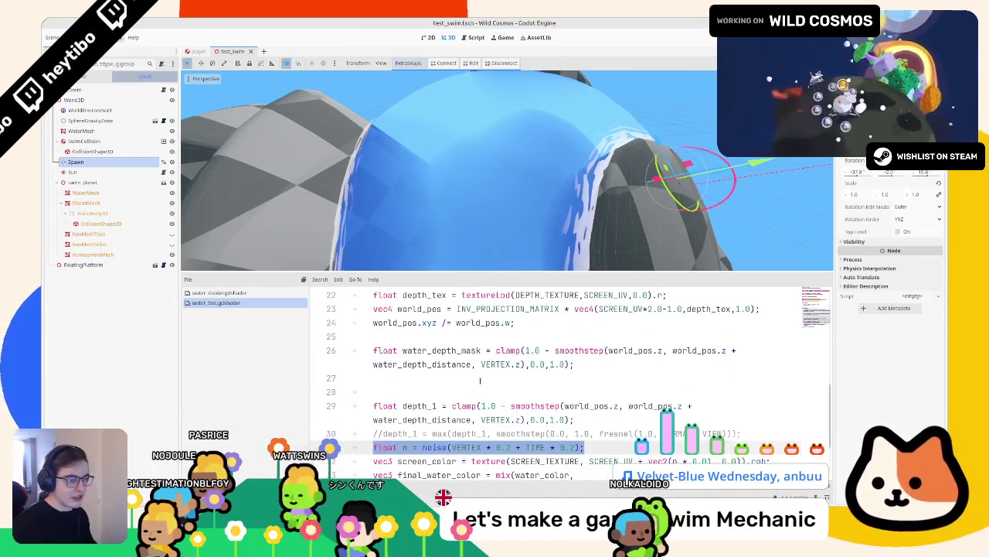
scroll(480, 380, up, 2)
scroll(464, 348, down, 2)
click(461, 309)
key(Return)
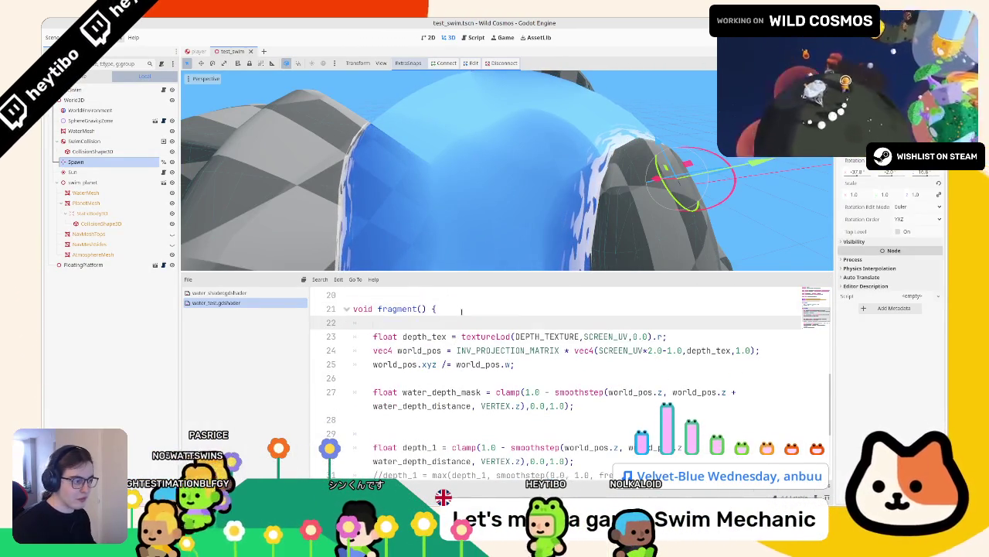
scroll(533, 355, down, 3)
scroll(572, 379, up, 2)
scroll(603, 402, down, 1)
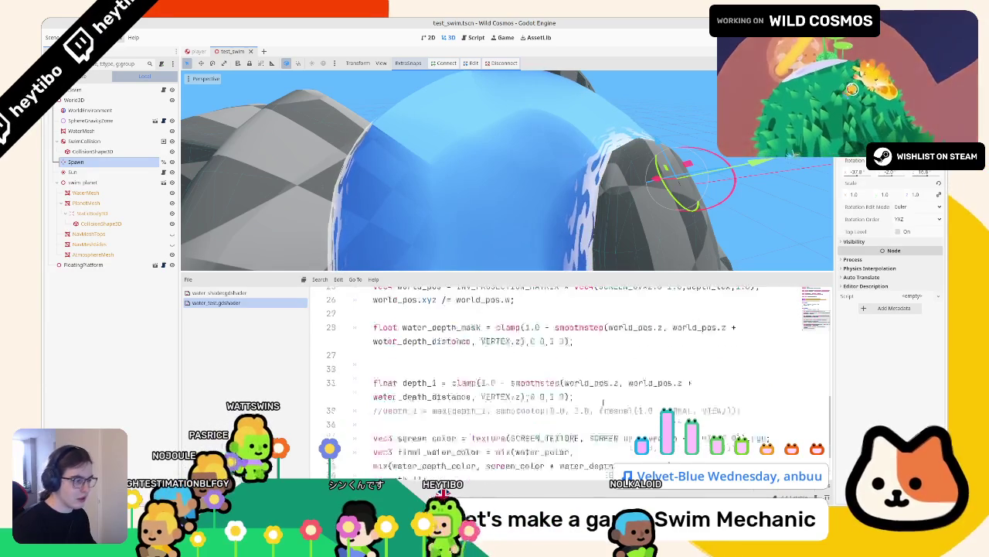
Add 'vec2 uv =' with the copied noise-offset SCREEN_UV expression in fragment()
drag(589, 392, 713, 391)
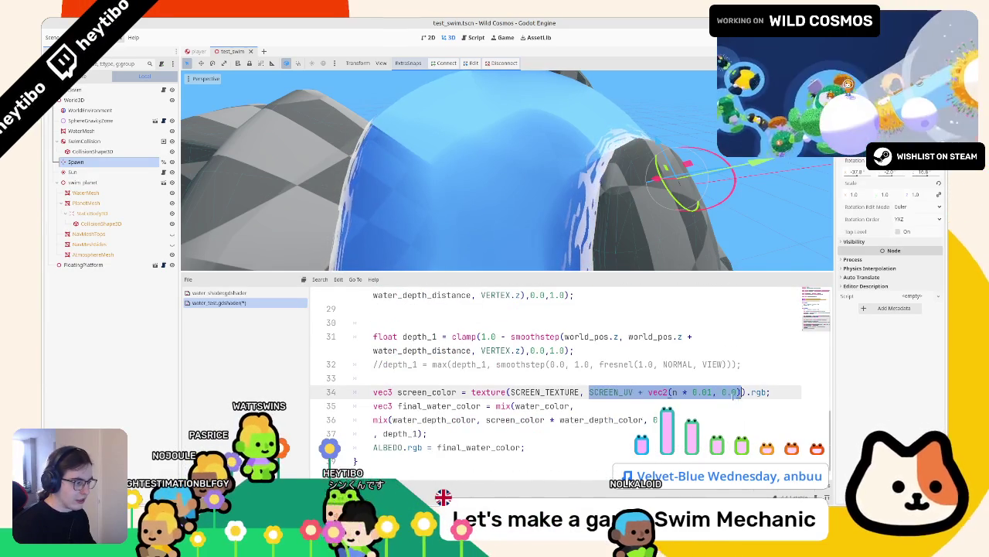
scroll(518, 364, up, 4)
click(563, 377)
text(vec2 uv =)
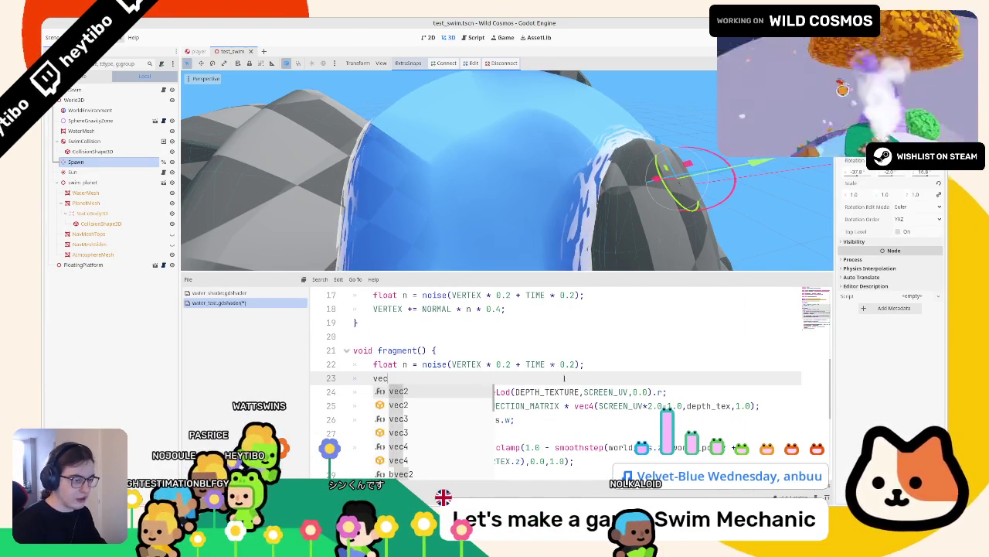
text(SCREEN_UV + vec2(n * 0.01, 0.0);)
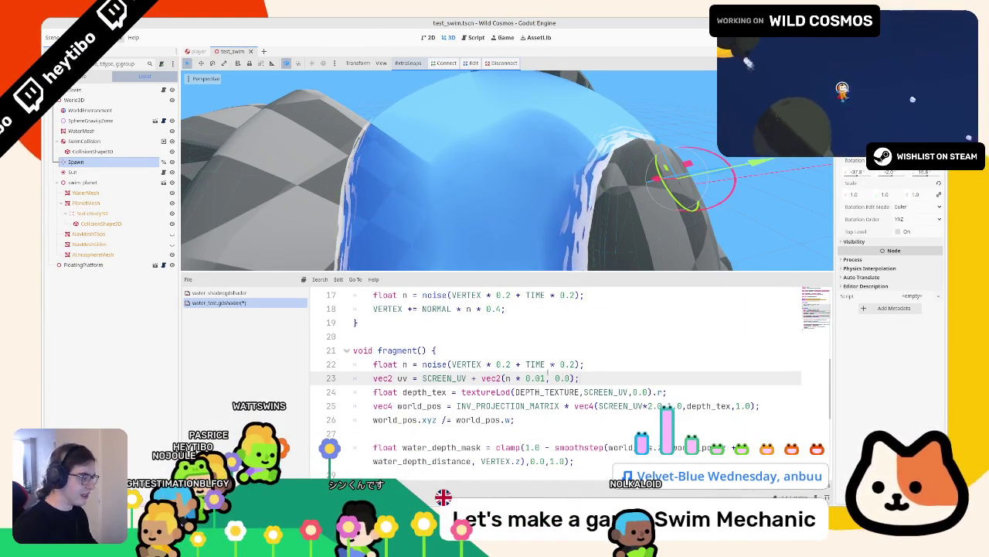
key(Return)
Use uv in the depth texture lookup, save the shader, and run the game
double_click(402, 378)
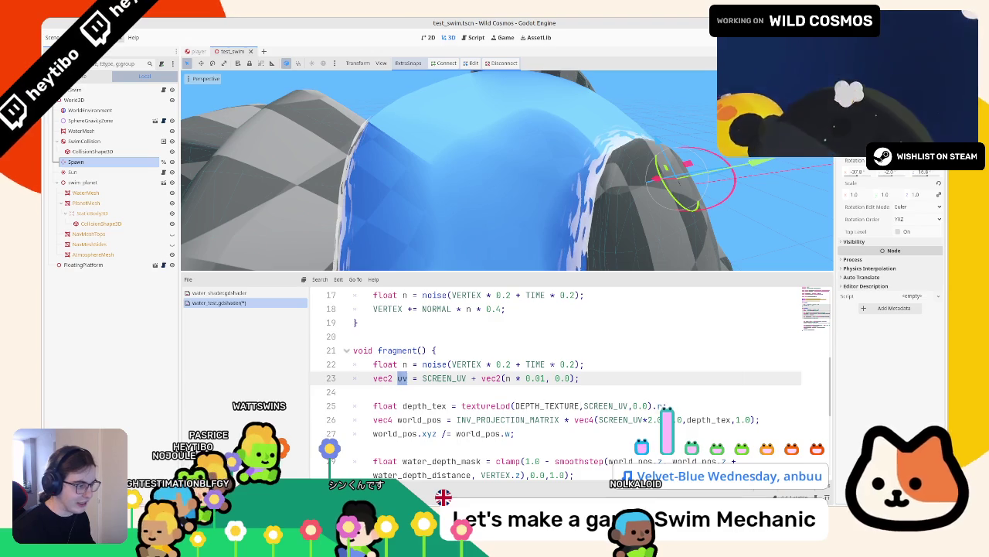
double_click(606, 406)
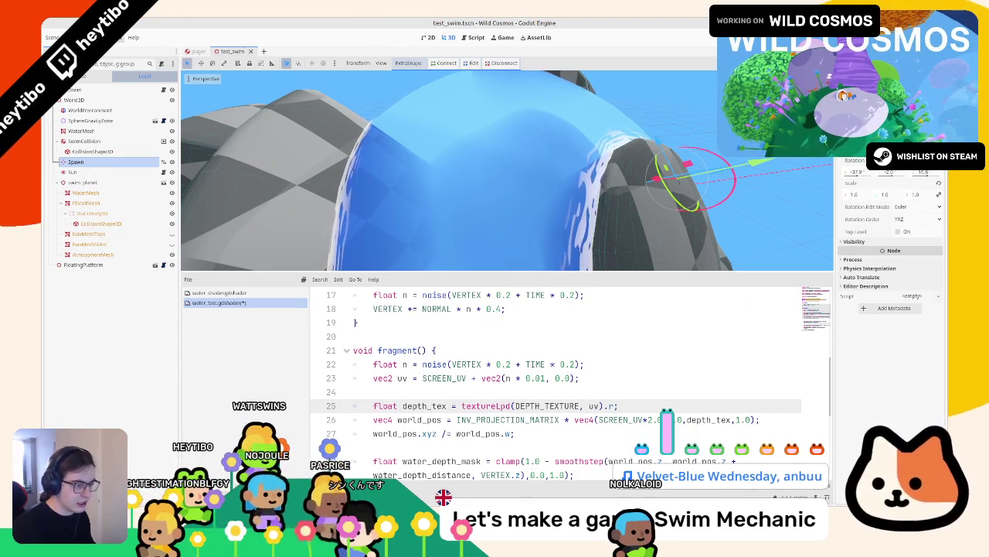
key(ctrl+s)
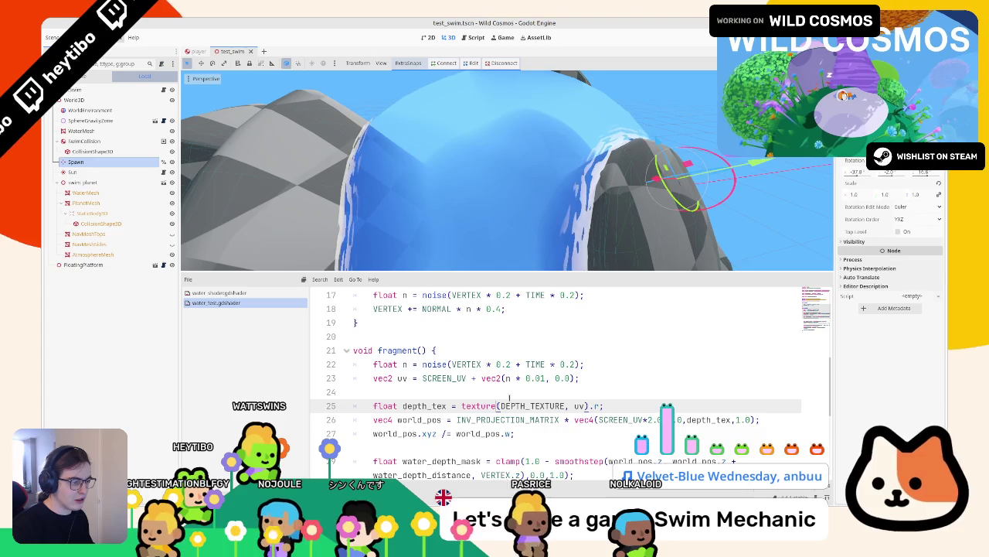
scroll(515, 392, down, 4)
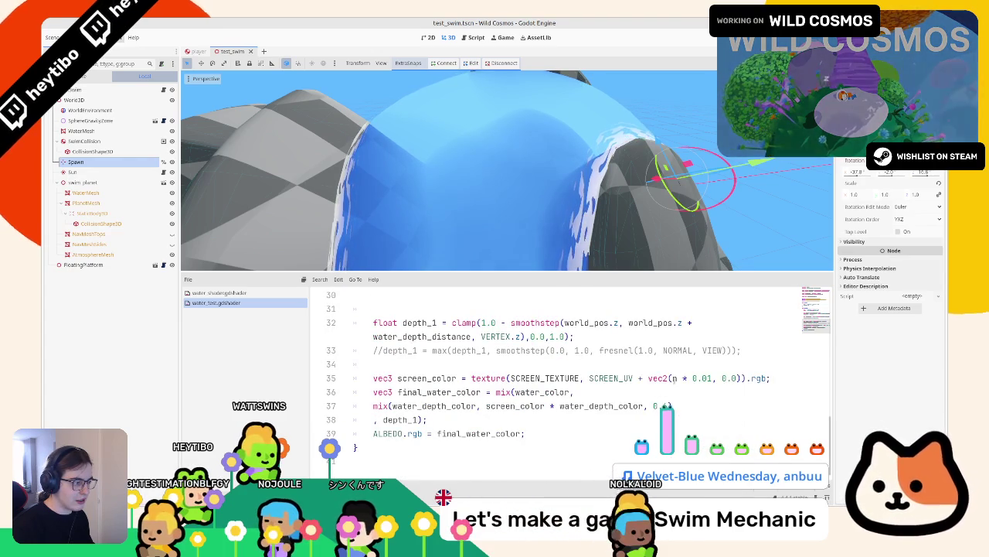
double_click(658, 378)
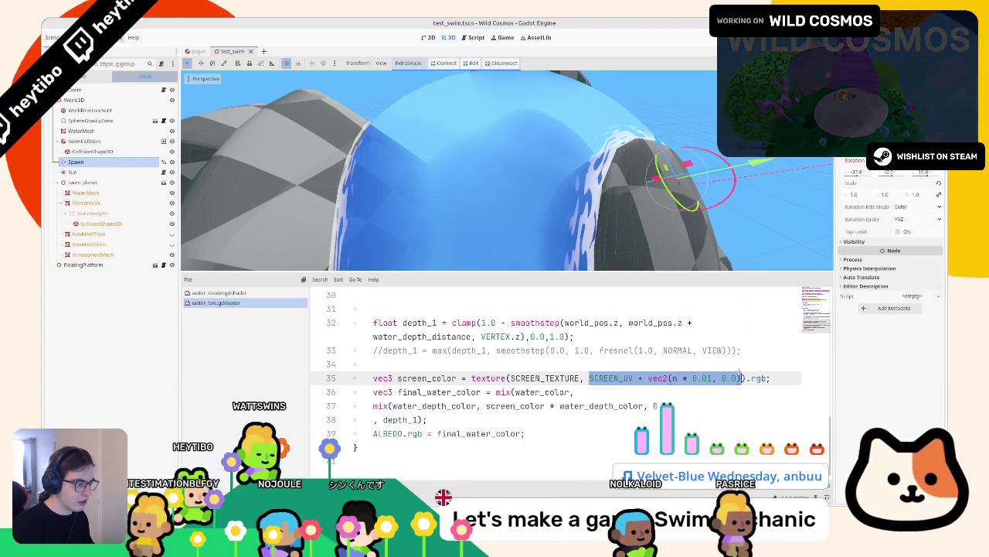
text(u)
key(F5)
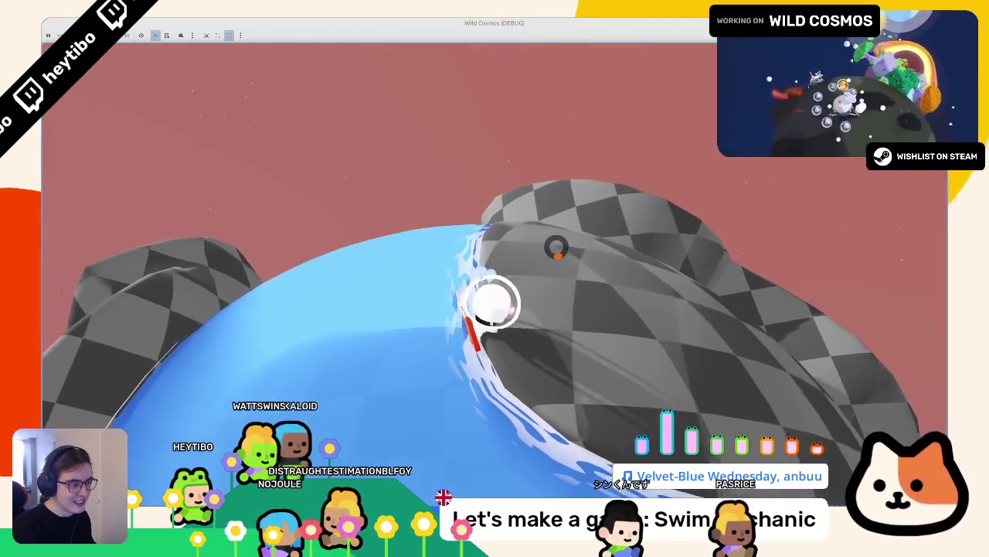
Stop the running game after swimming over the distorted water
key(F8)
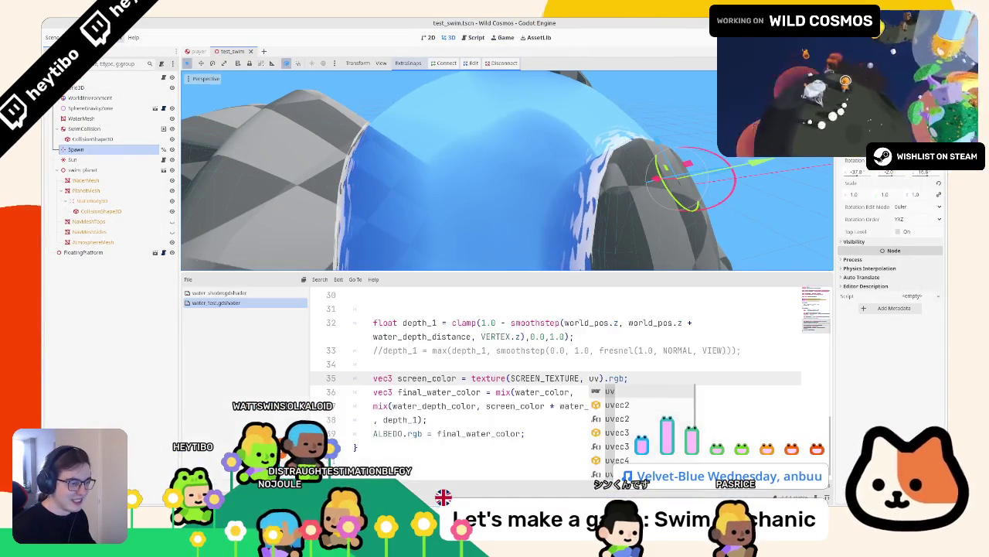
Make the uv offset vec2(n * 0.01, - n * 0.01) and delete '* 0.2' from the fragment noise
scroll(495, 395, up, 5)
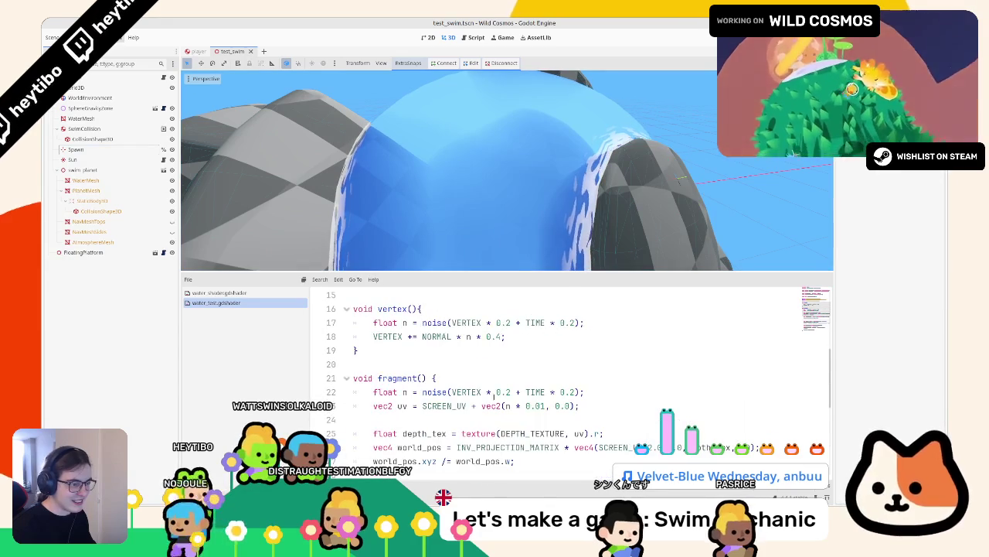
click(536, 405)
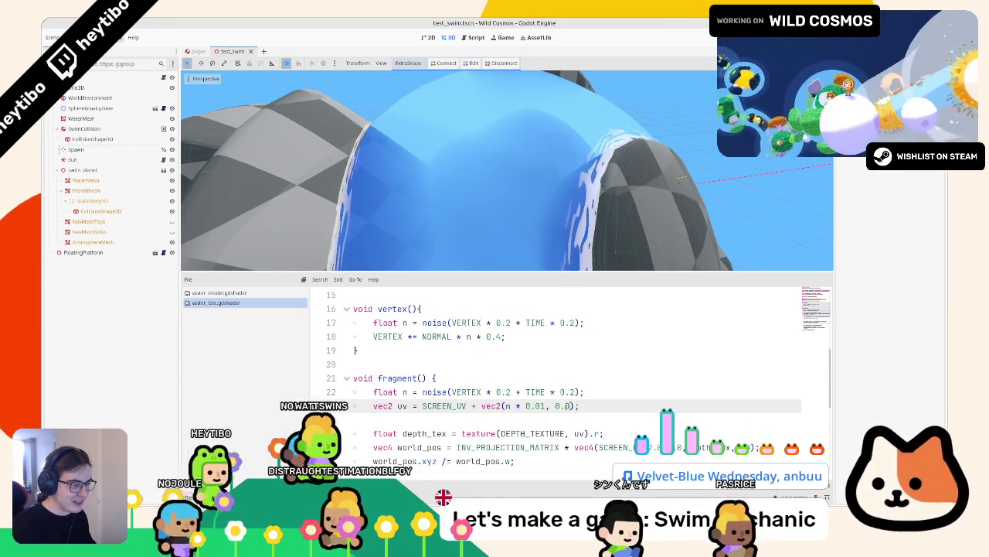
text(n)
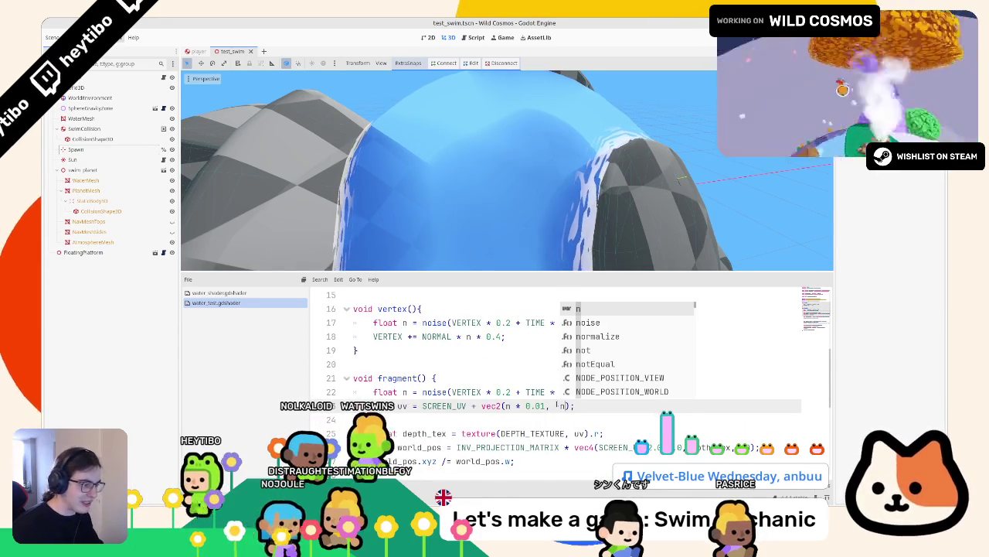
text( *)
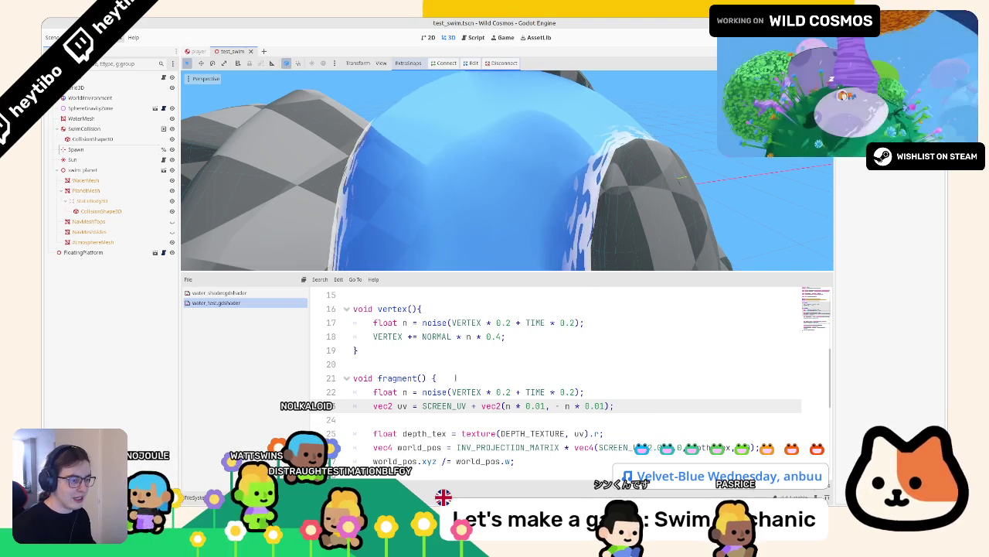
double_click(507, 392)
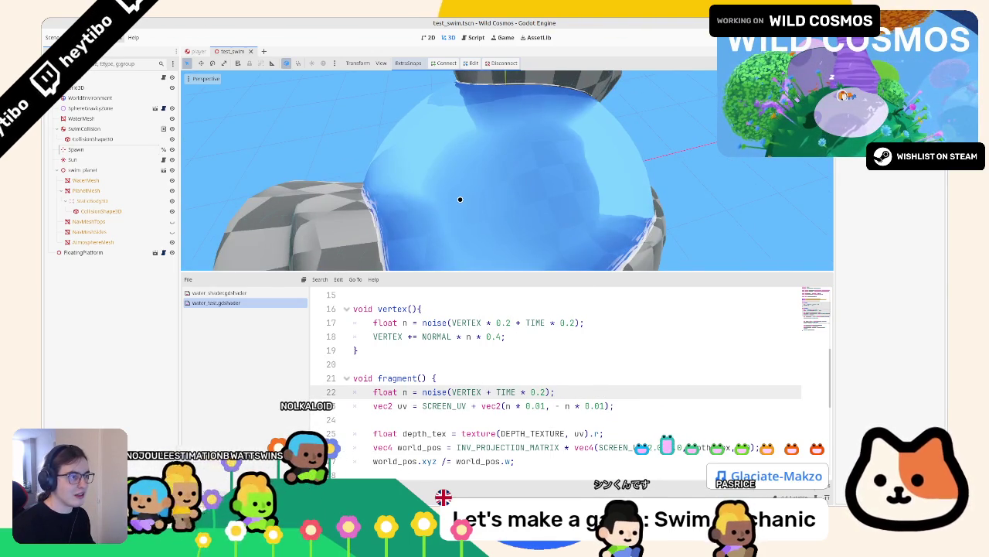
key(BackSpace)
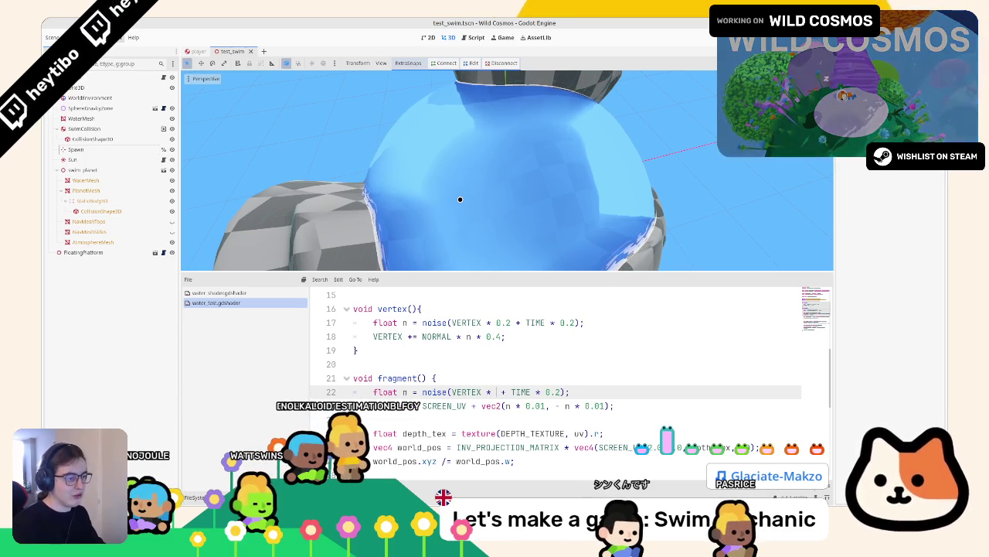
key(F5)
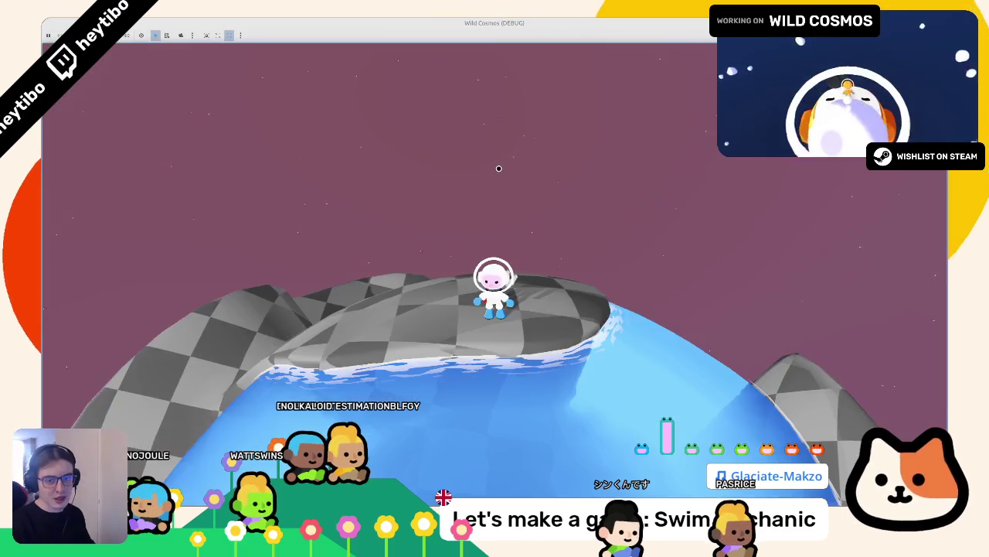
key(w)
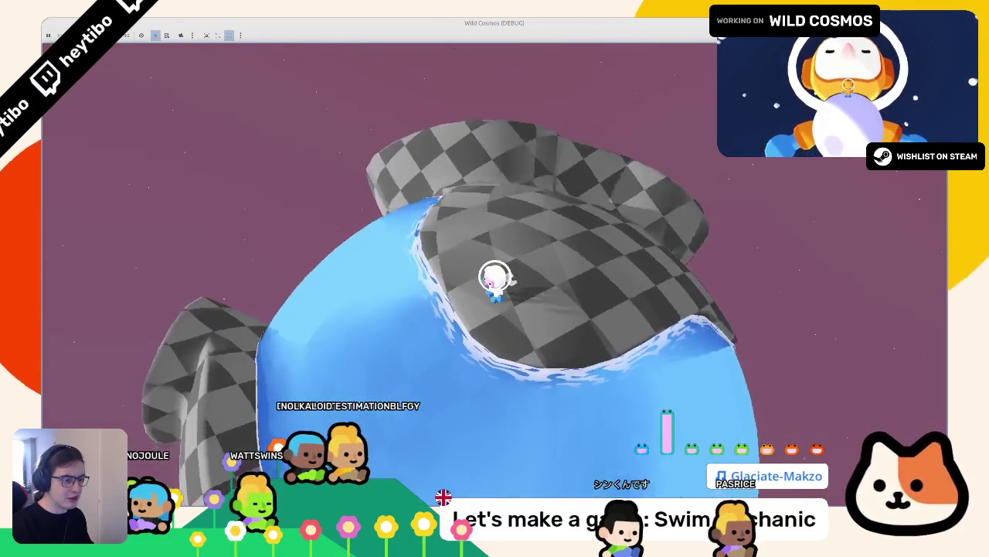
key(w)
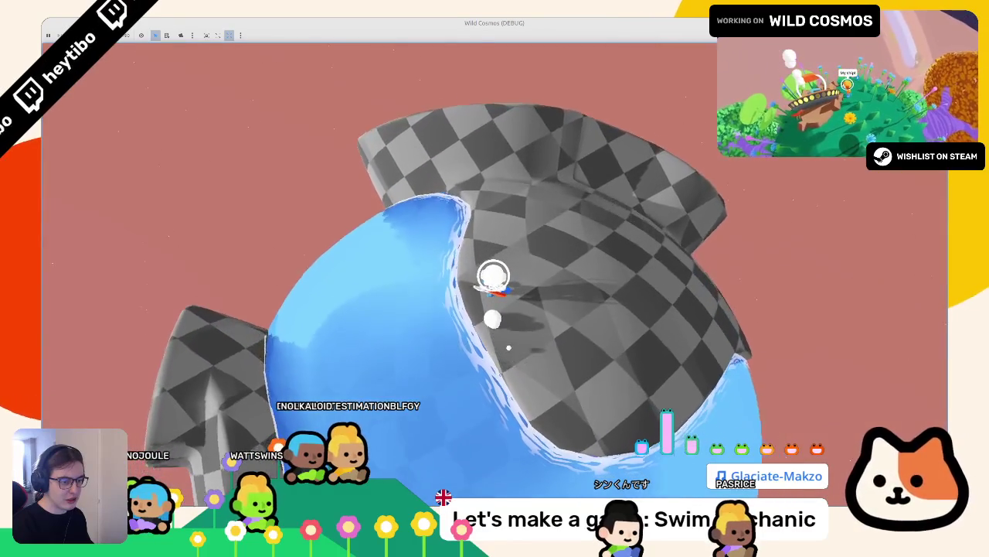
key(w)
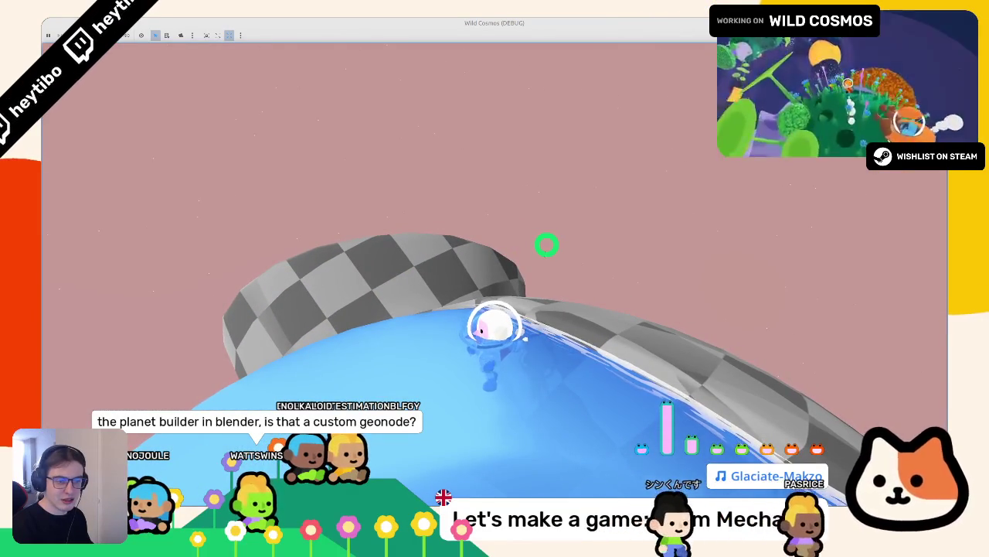
key(F8)
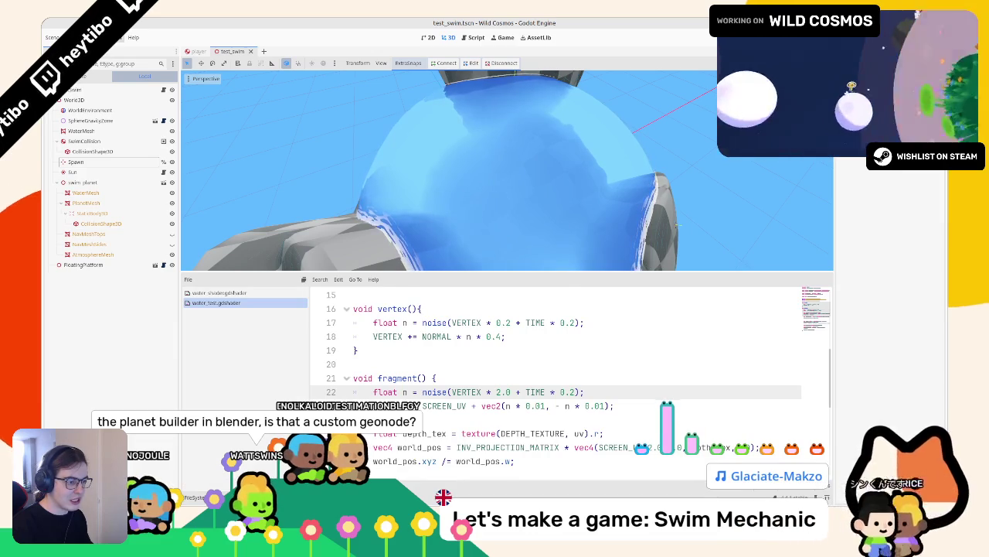
Run the game with VERTEX * 2.0 fragment noise, swim around, then stop it
key(F5)
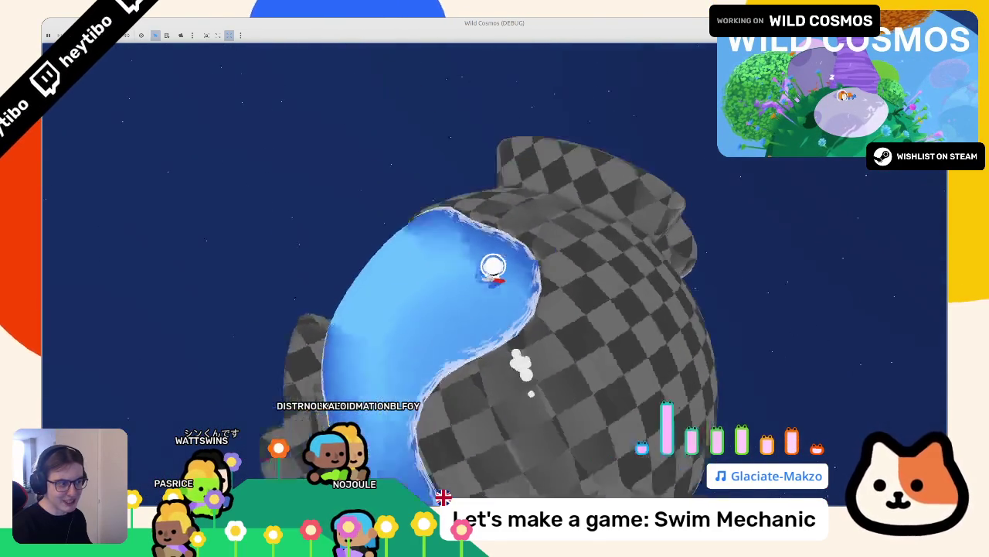
key(F8)
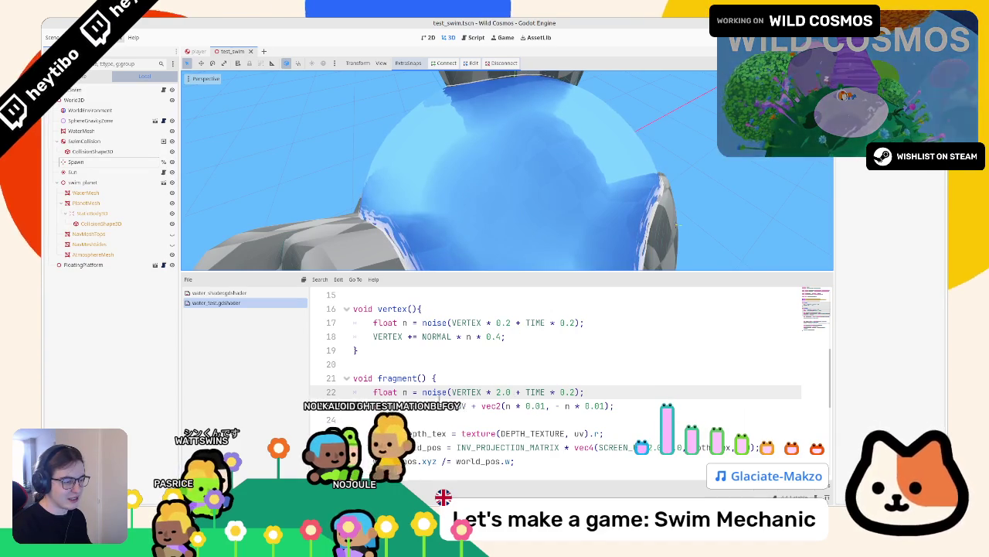
Try uv instead of SCREEN_UV in the INV_PROJECTION_MATRIX world-position line
double_click(440, 405)
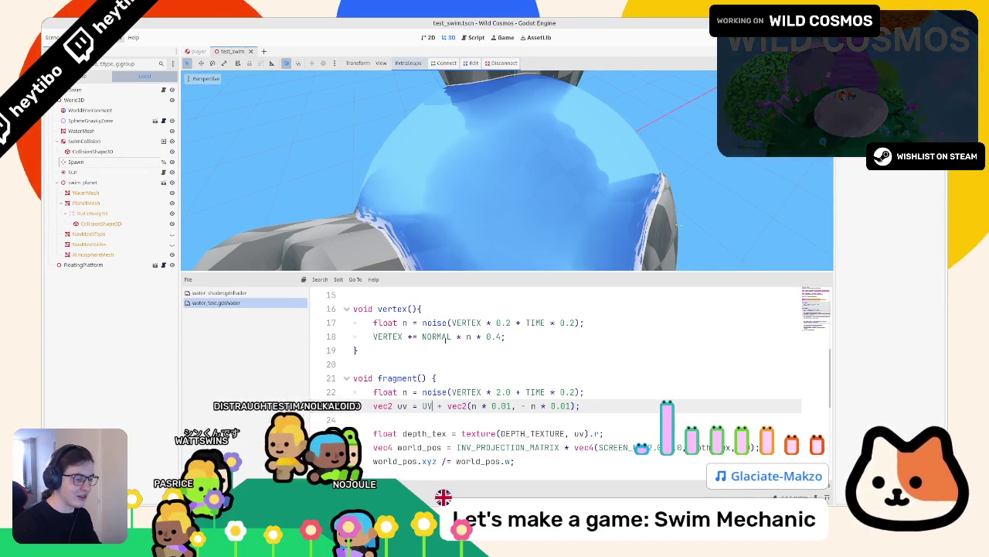
key(ctrl+z)
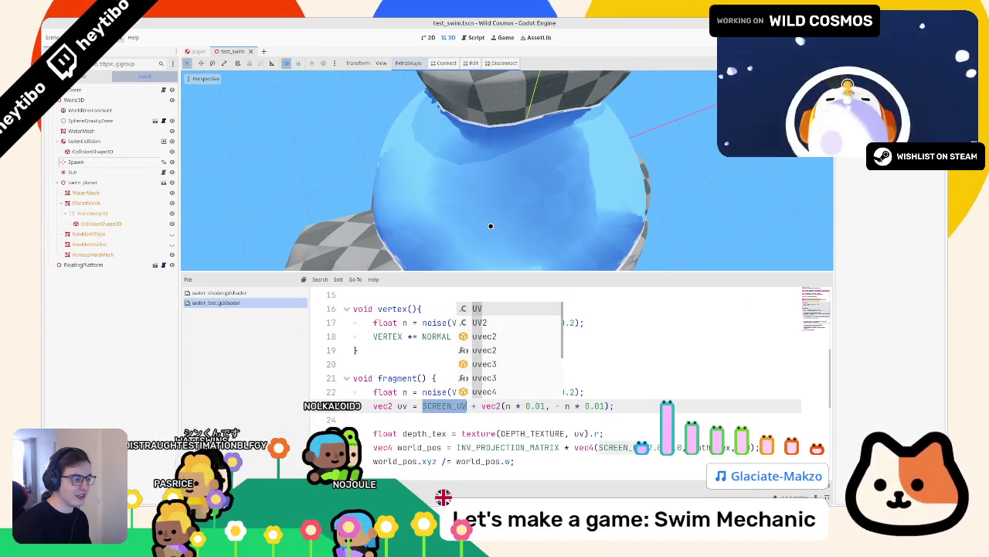
click(662, 352)
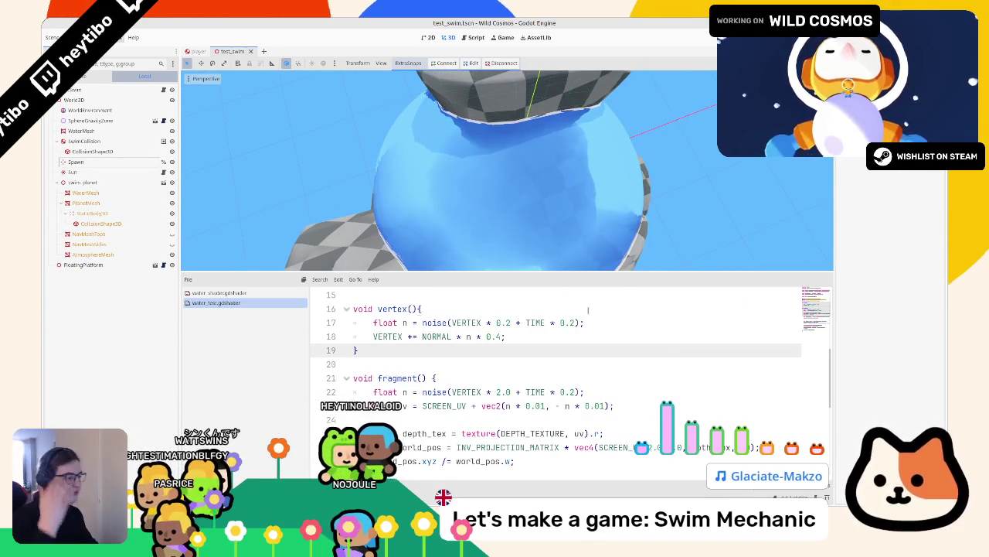
double_click(611, 446)
key(ctrl+c)
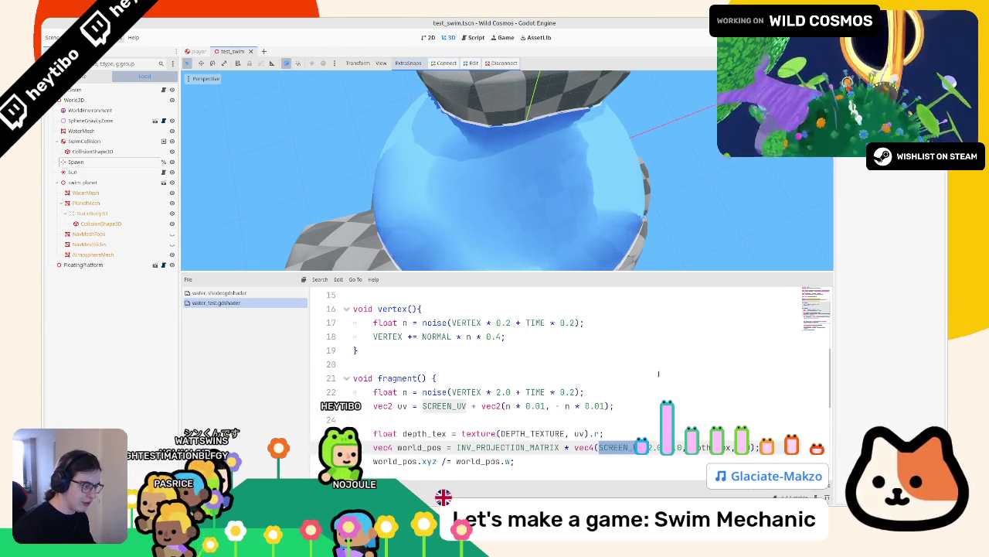
key(ctrl+z)
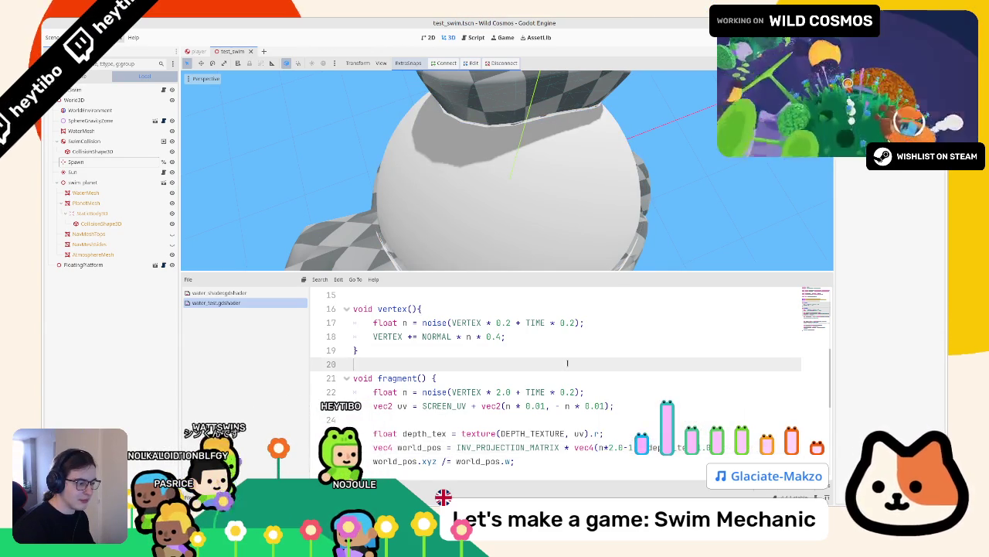
key(ctrl+z)
text(uv)
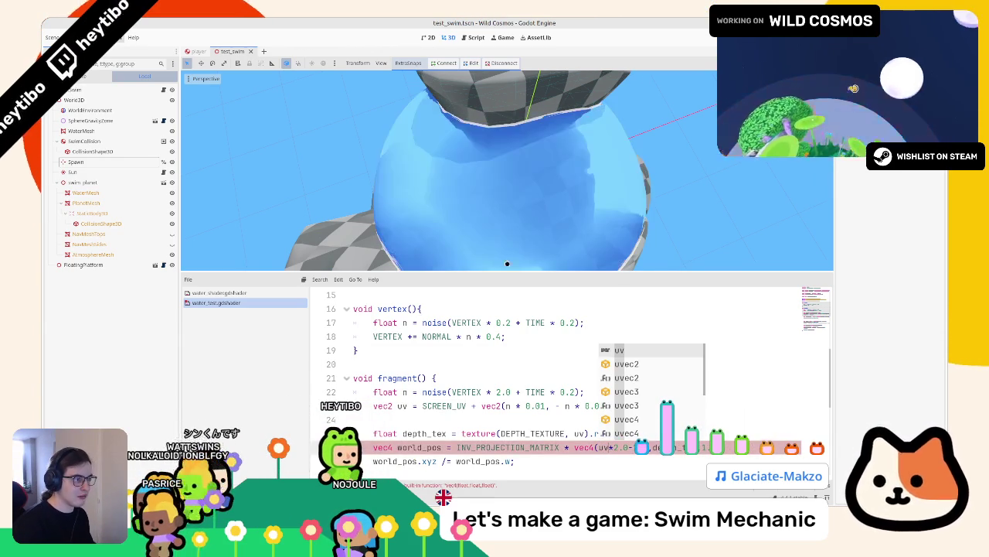
Revert the world-position line to SCREEN_UV, save the scene, and launch the game
mouse_move(540, 172)
mouse_down()
mouse_move(554, 183)
mouse_move(554, 212)
mouse_move(567, 185)
mouse_move(559, 224)
mouse_move(462, 194)
mouse_move(443, 162)
mouse_up()
scroll(572, 386, down, 4)
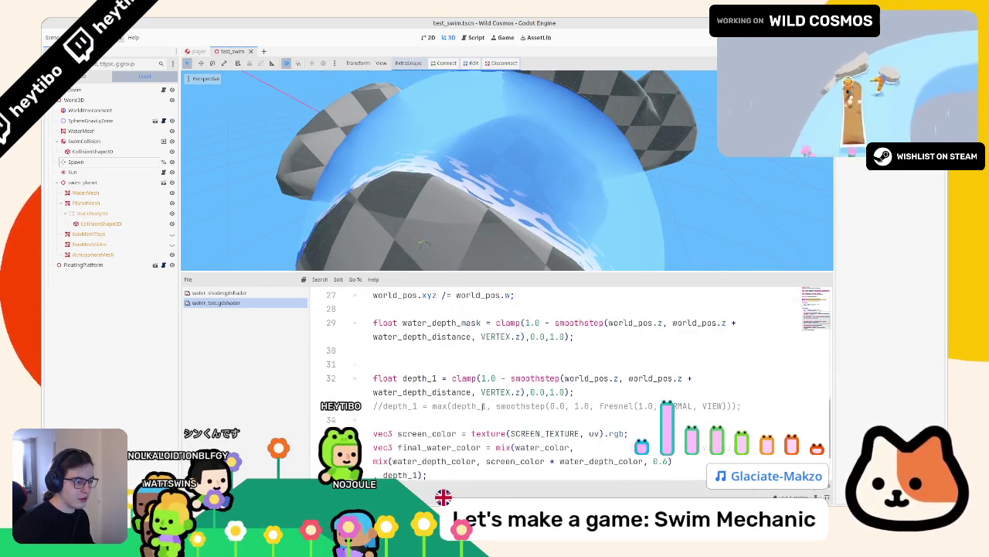
scroll(572, 387, down, 2)
scroll(572, 386, up, 4)
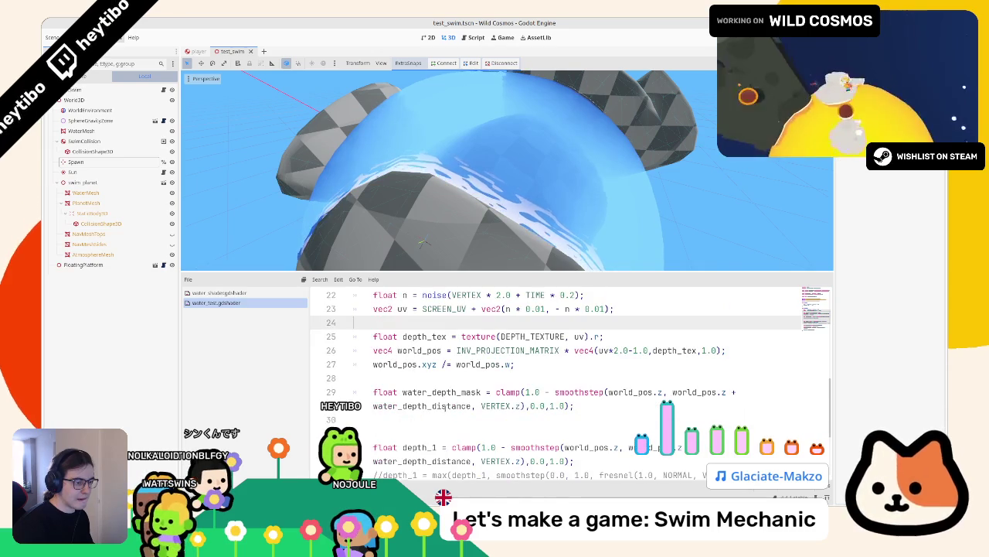
scroll(485, 395, up, 1)
double_click(495, 446)
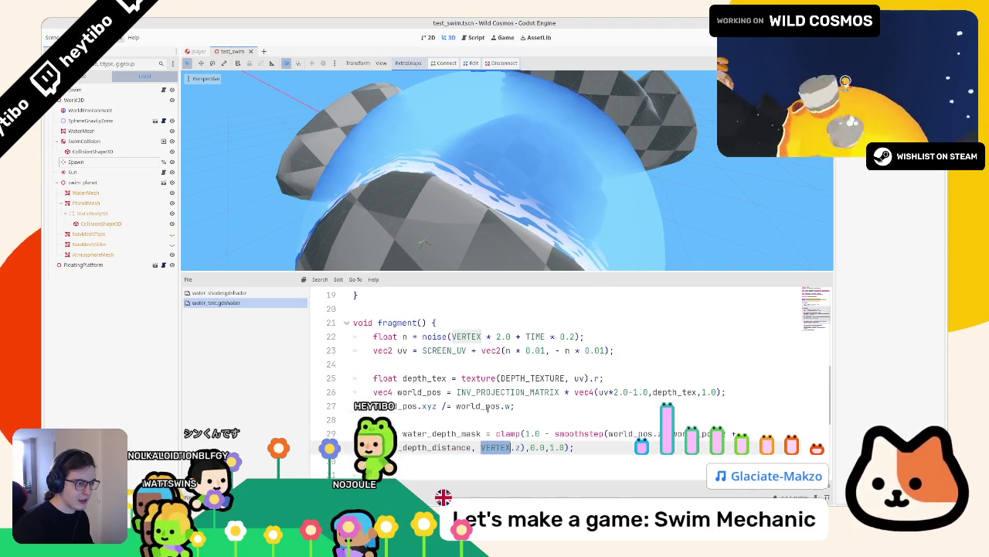
click(452, 350)
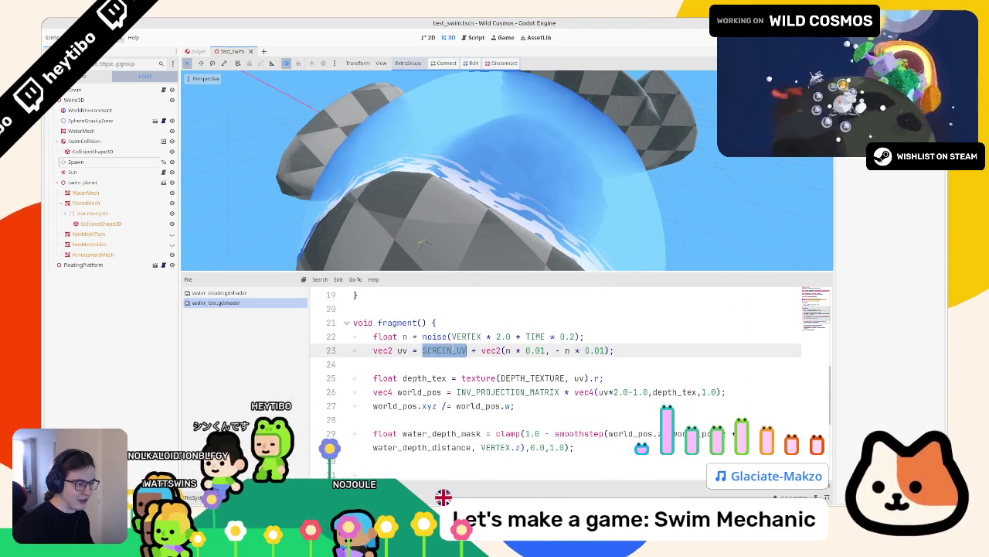
scroll(572, 387, down, 2)
double_click(602, 308)
key(ctrl+v)
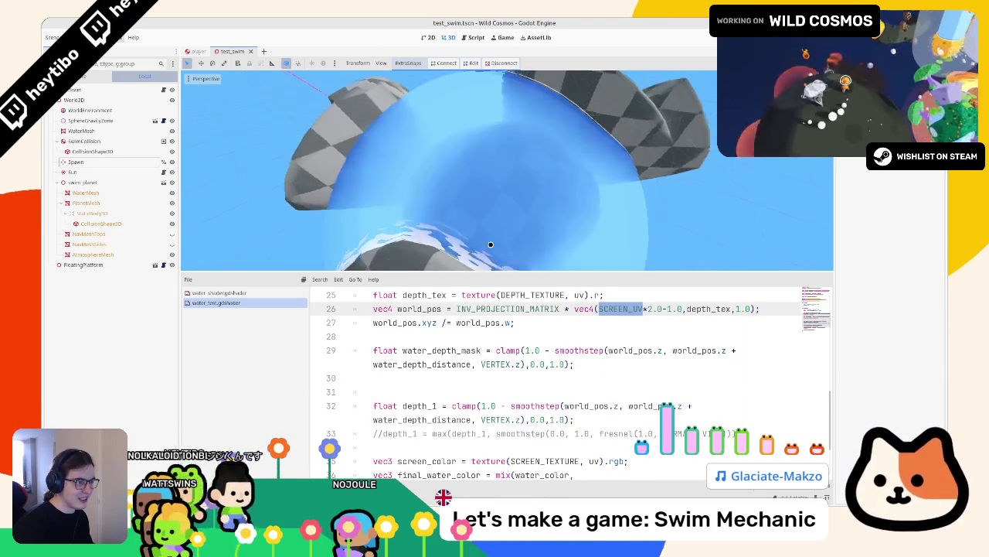
key(ctrl+s)
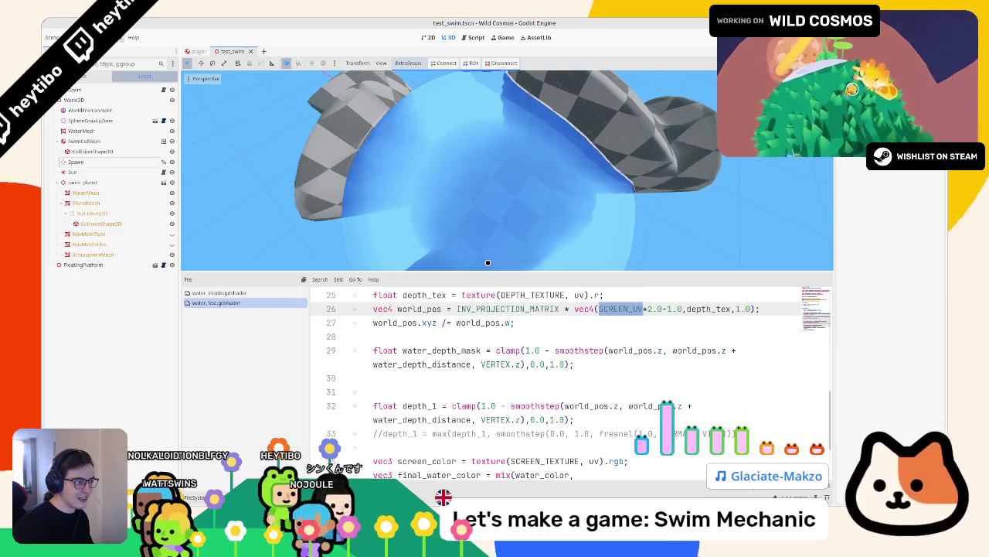
key(F6)
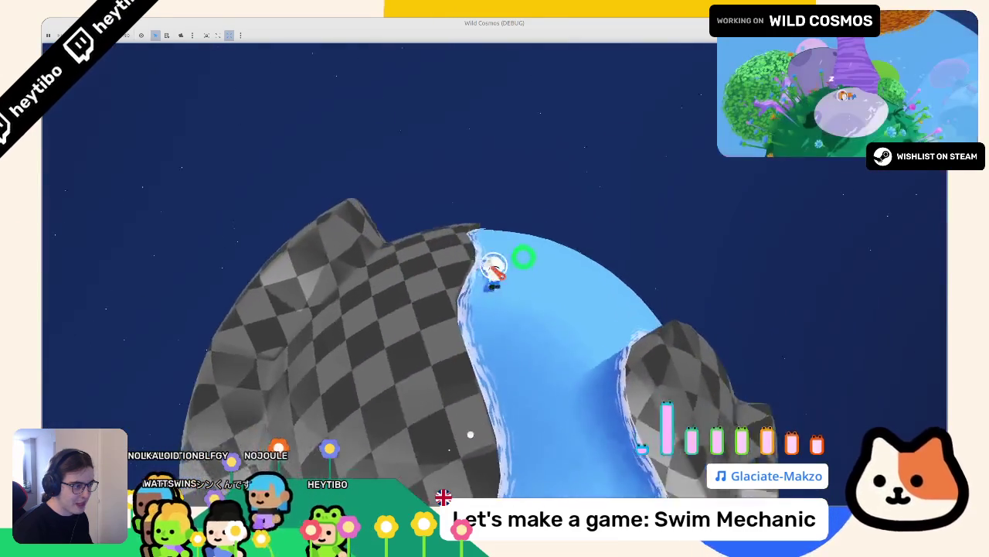
Stop the debug game after looking at the water
key(F8)
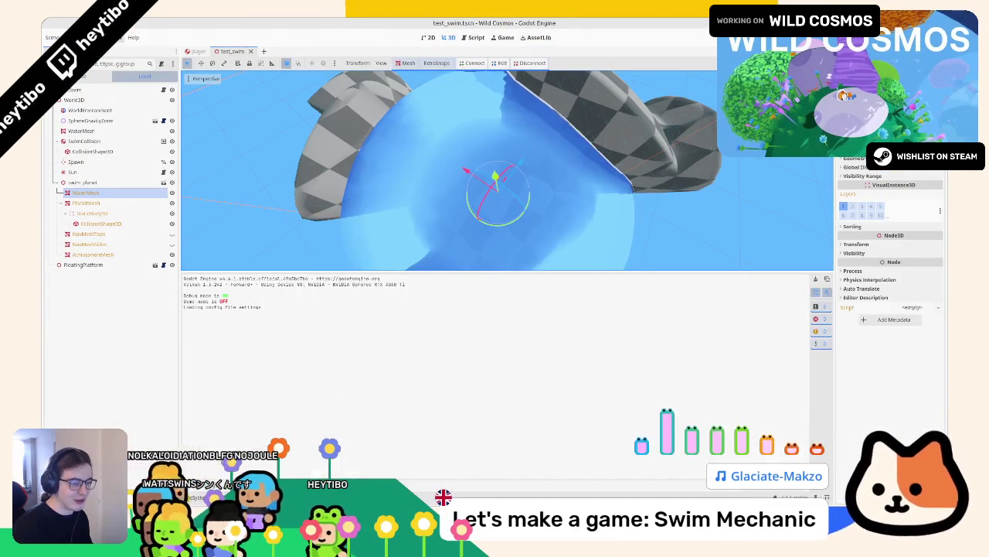
Restore the removed world_vertex_coords render mode in the water shader
scroll(485, 346, up, 1)
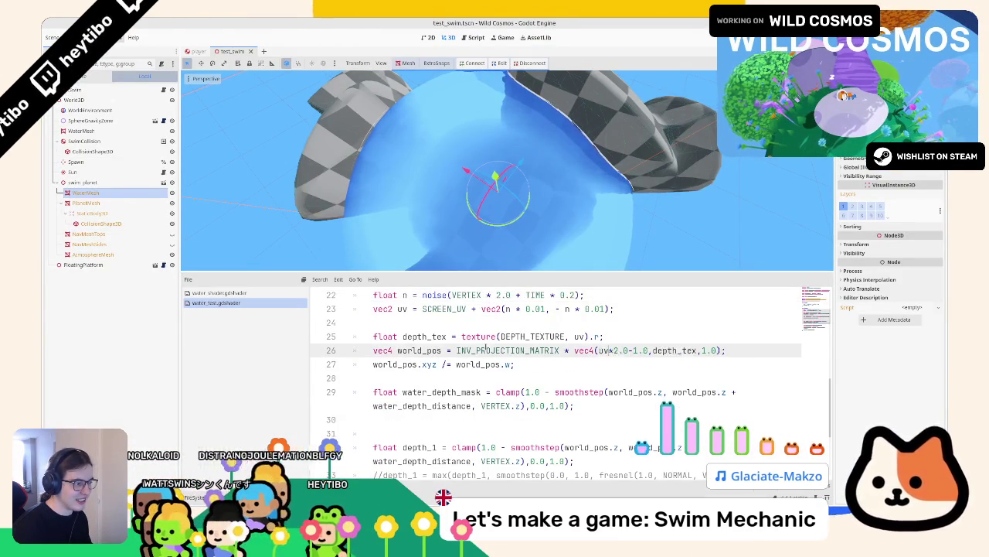
scroll(486, 348, up, 1)
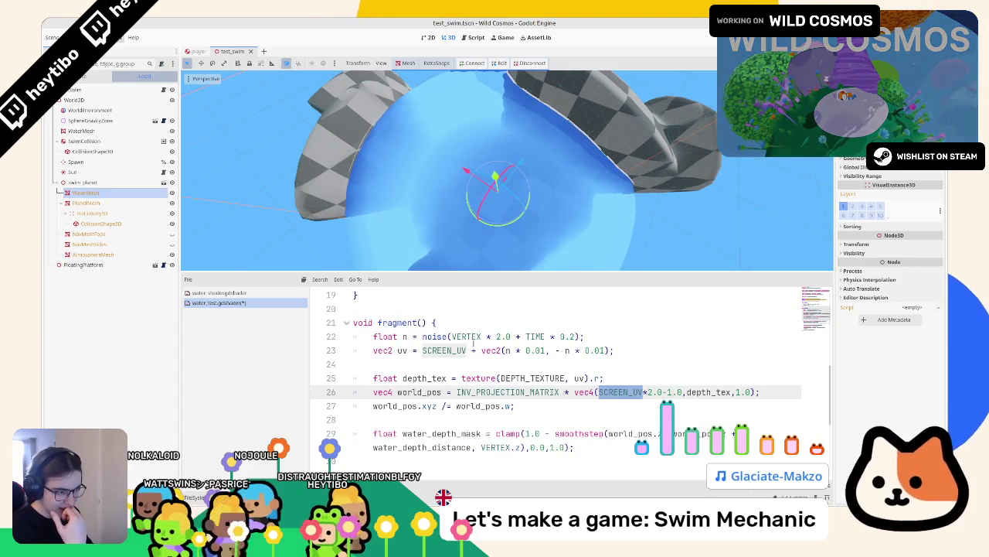
click(469, 338)
scroll(470, 338, up, 4)
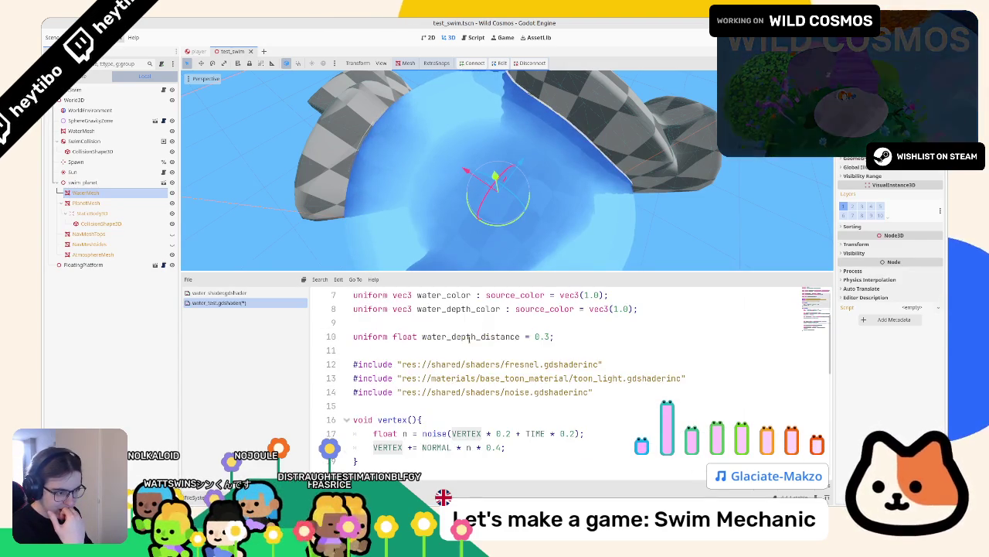
scroll(469, 339, down, 2)
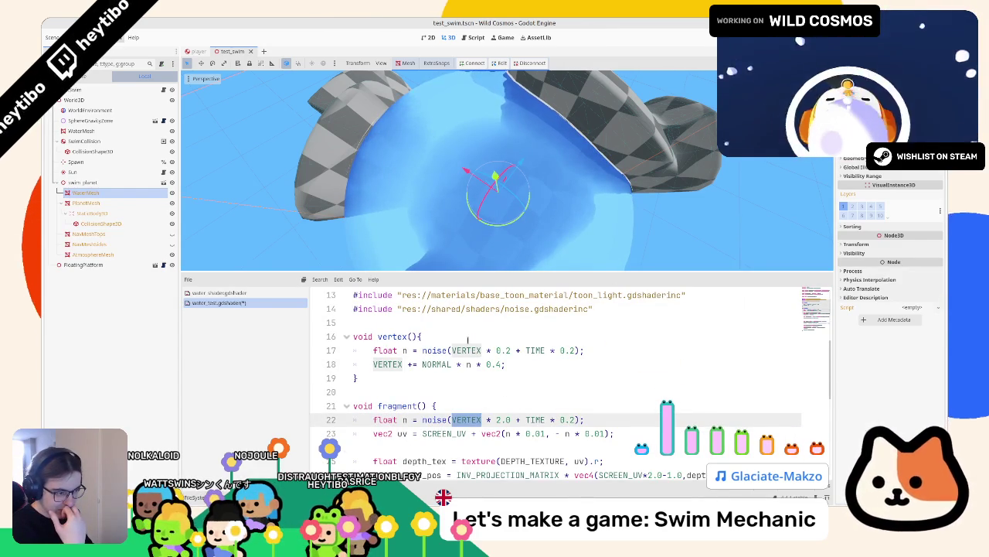
drag(495, 255, 551, 189)
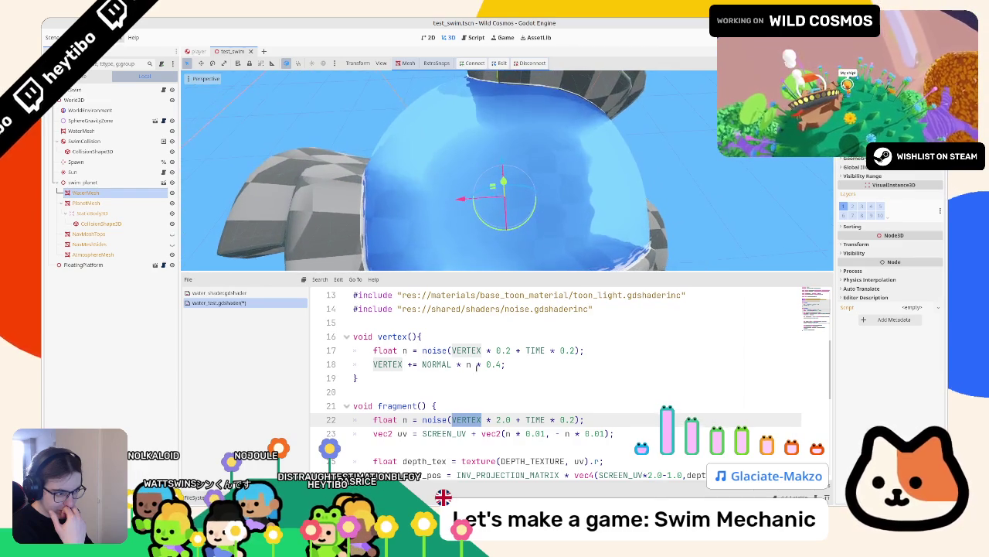
scroll(472, 379, up, 4)
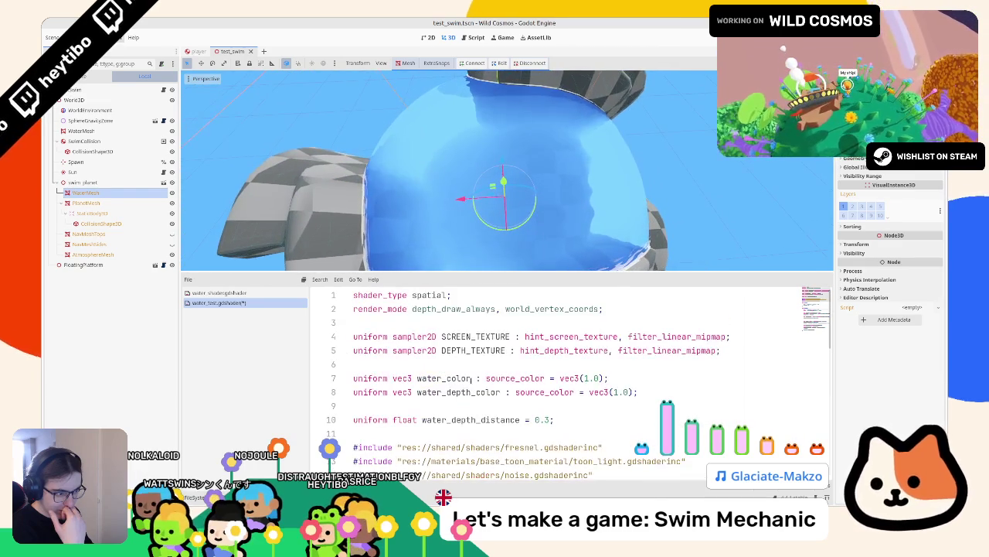
click(533, 308)
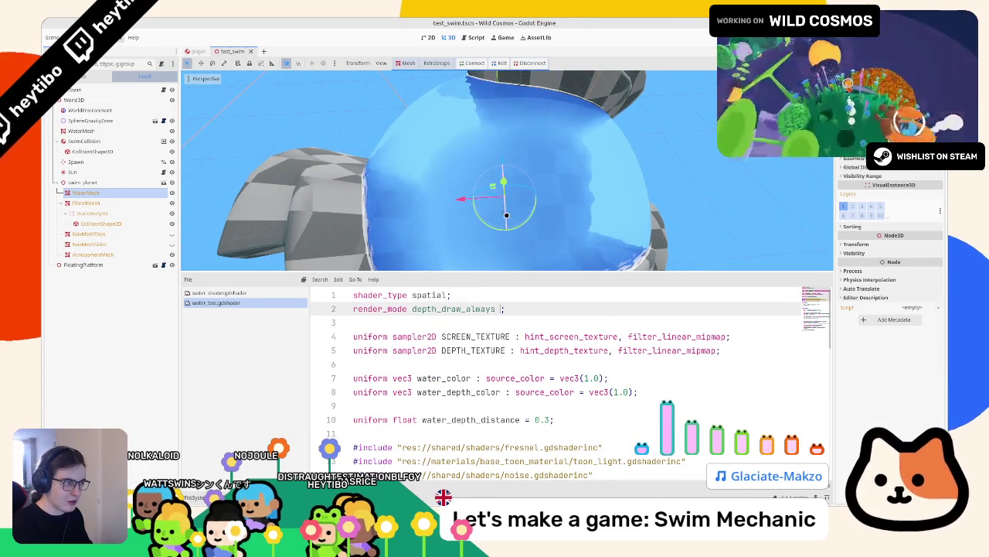
key(ctrl+z)
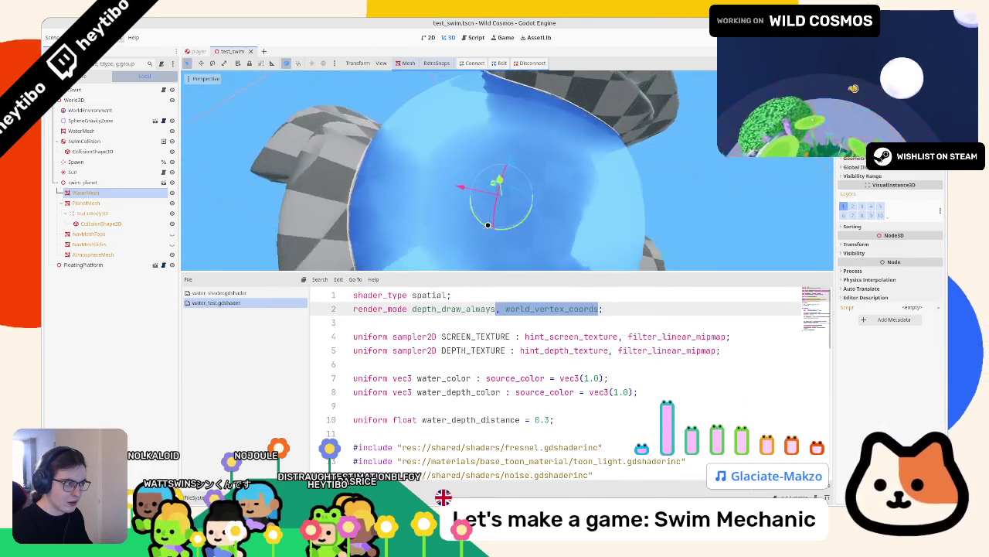
Add a 'v = VERTEX;' assignment after the displacement line in vertex()
scroll(431, 374, down, 2)
scroll(431, 374, up, 2)
click(584, 420)
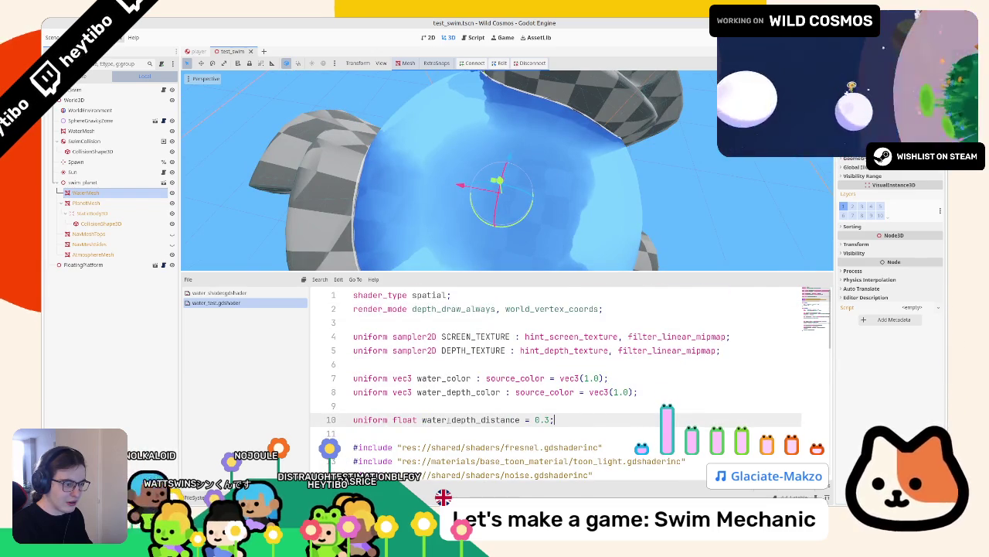
click(435, 446)
click(439, 435)
text(varying vec3 v;)
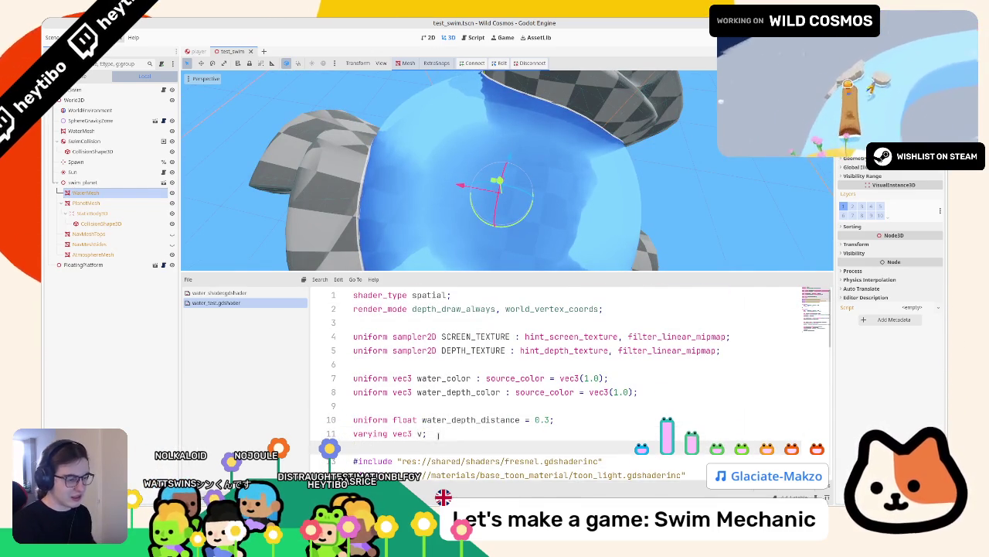
scroll(536, 371, down, 5)
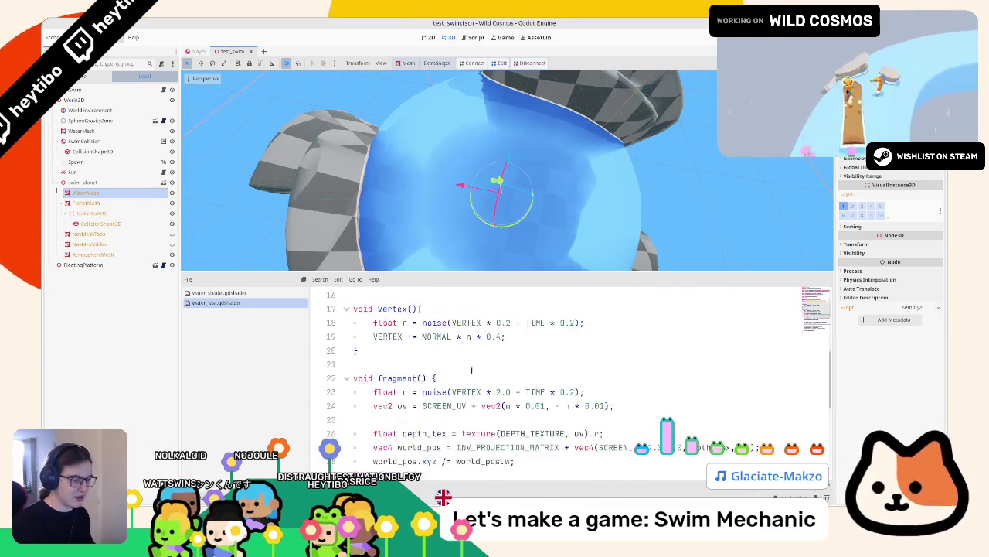
scroll(536, 371, up, 3)
click(535, 371)
click(538, 372)
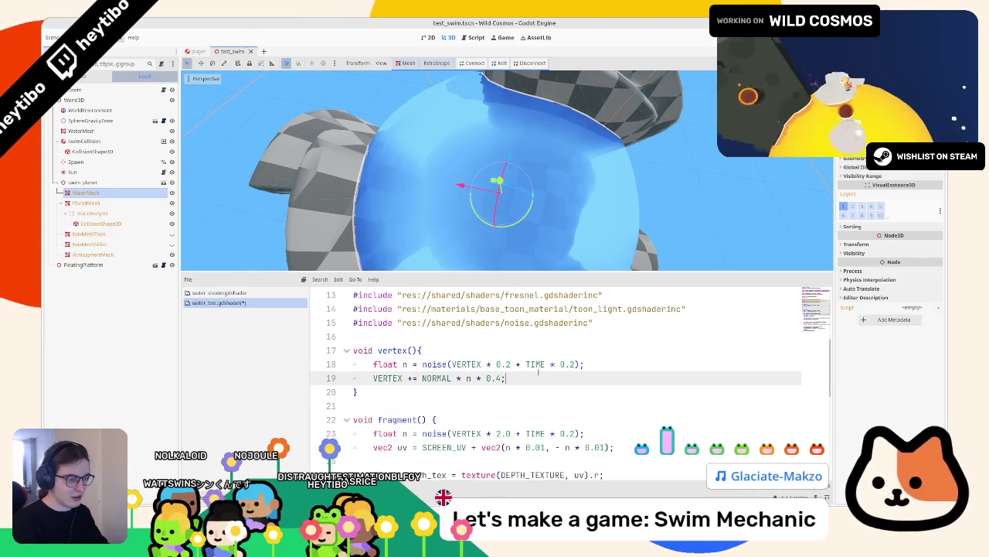
key(Return)
text(v = VERTEX;)
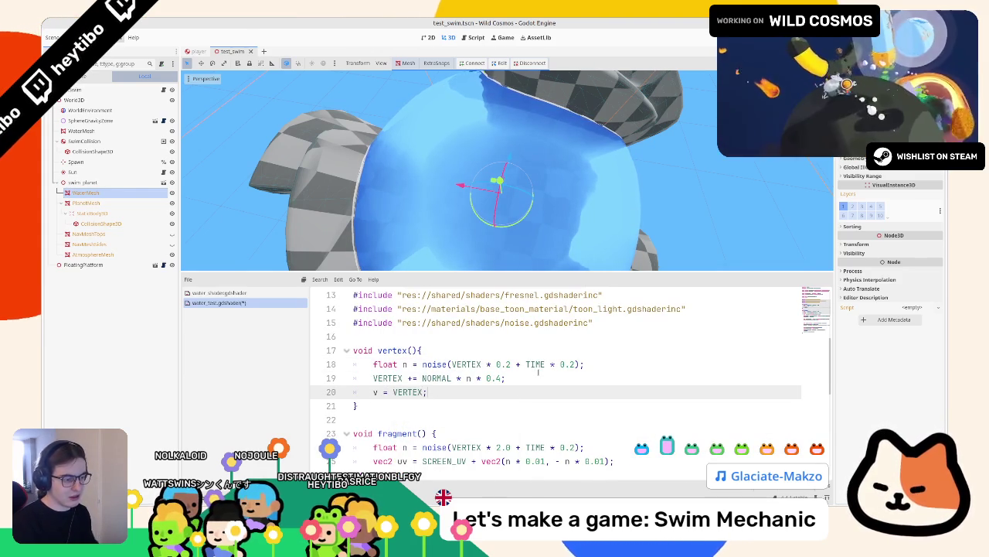
Replace VERTEX with v in the fragment noise call and save the shader
scroll(538, 372, down, 3)
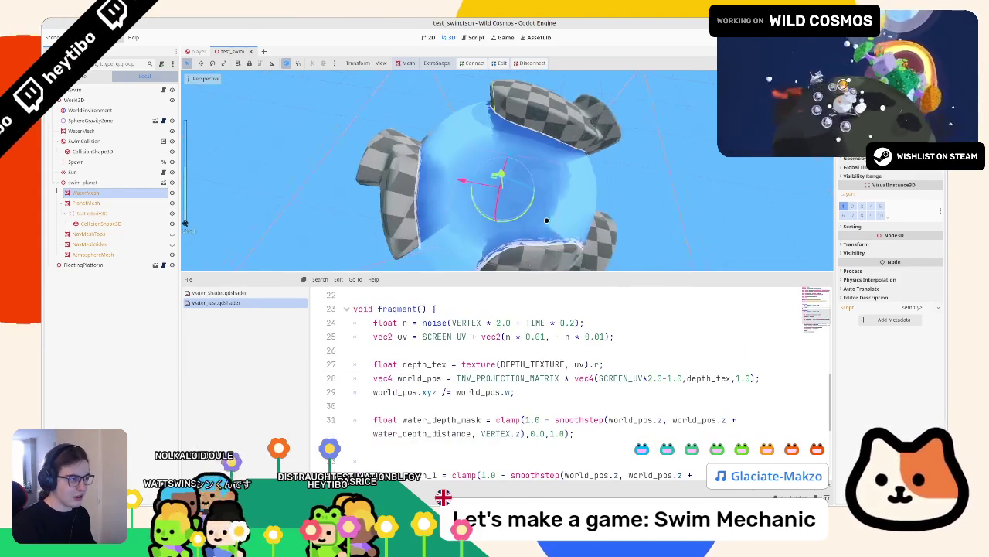
scroll(485, 402, down, 4)
double_click(495, 337)
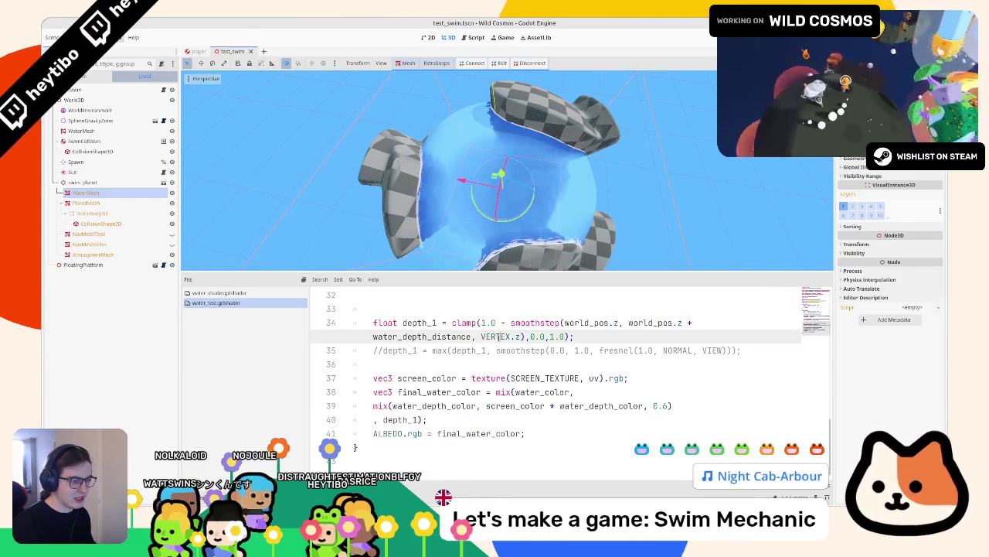
scroll(496, 344, up, 1)
click(496, 342)
scroll(495, 341, up, 3)
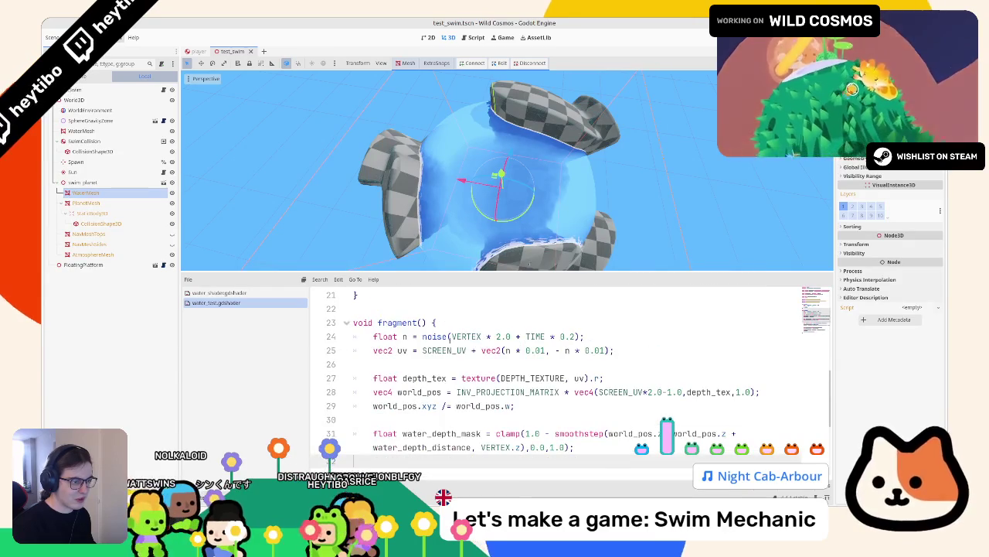
double_click(445, 350)
double_click(473, 338)
text(v)
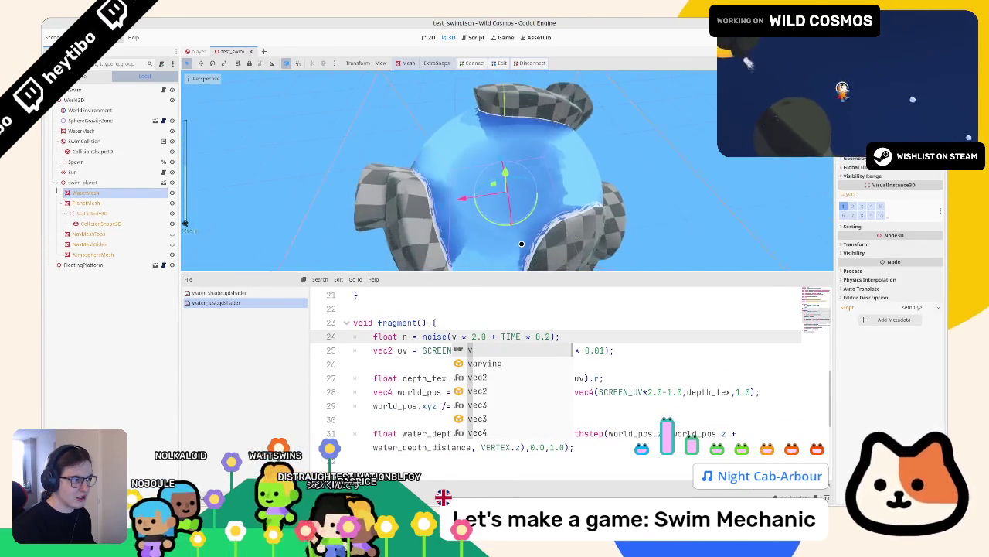
key(ctrl+z)
key(ctrl+z)
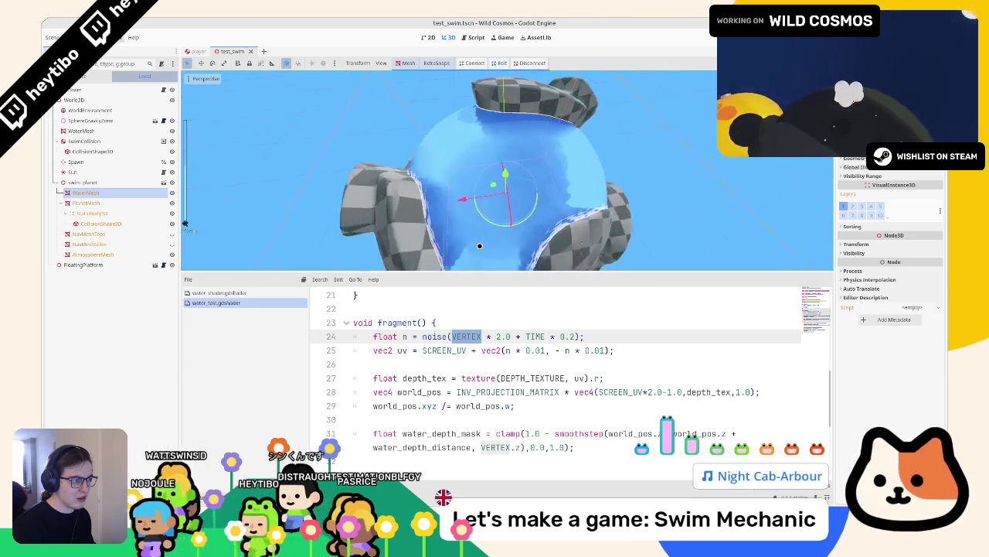
text(v)
key(ctrl+s)
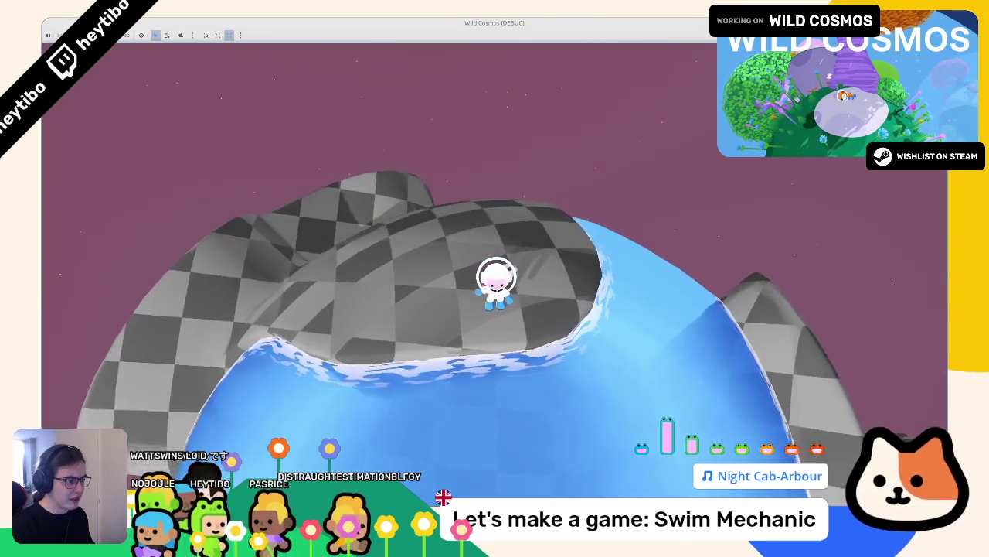
Swim the astronaut around the water planet and over the checkered rock, then stop the game
key(w)
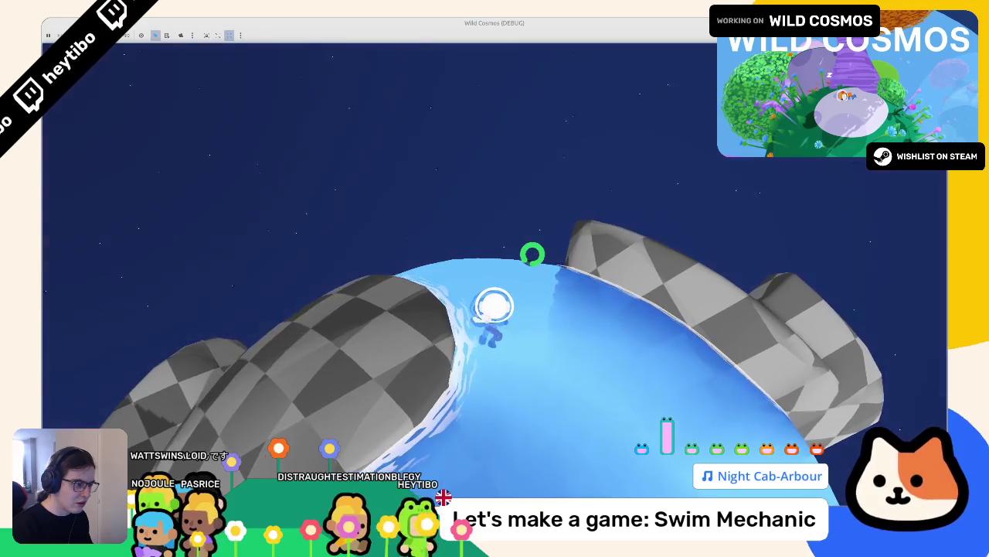
key(w)
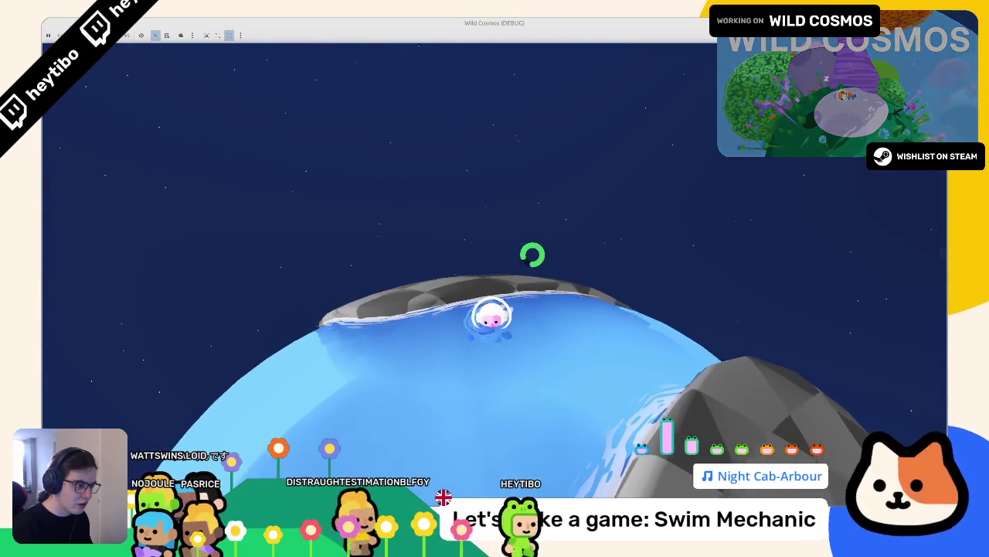
key(w)
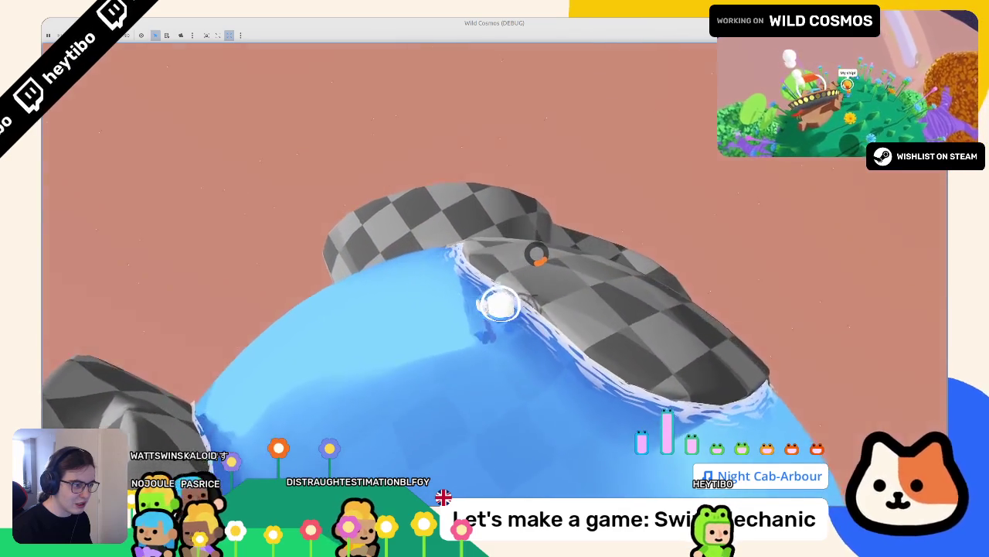
key(w)
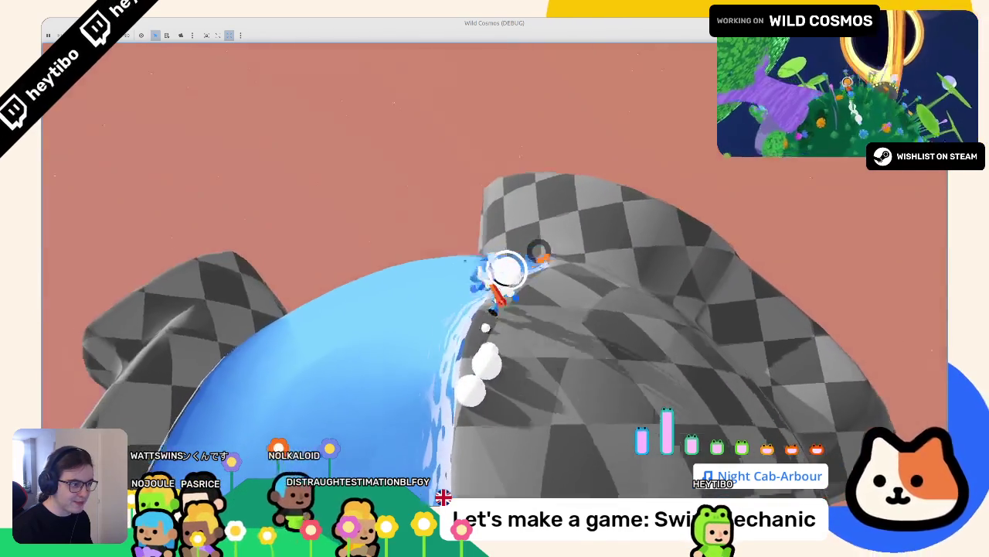
key(w)
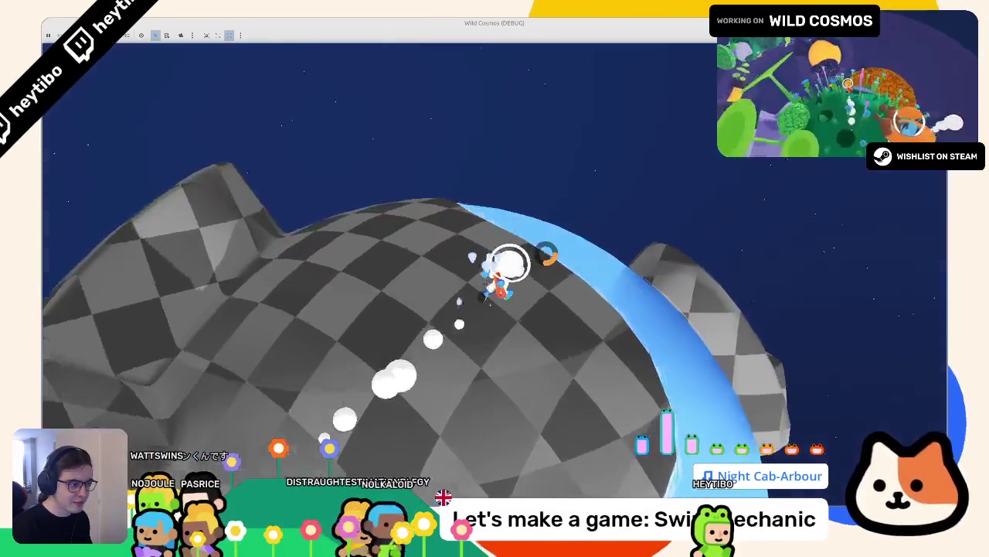
key(w)
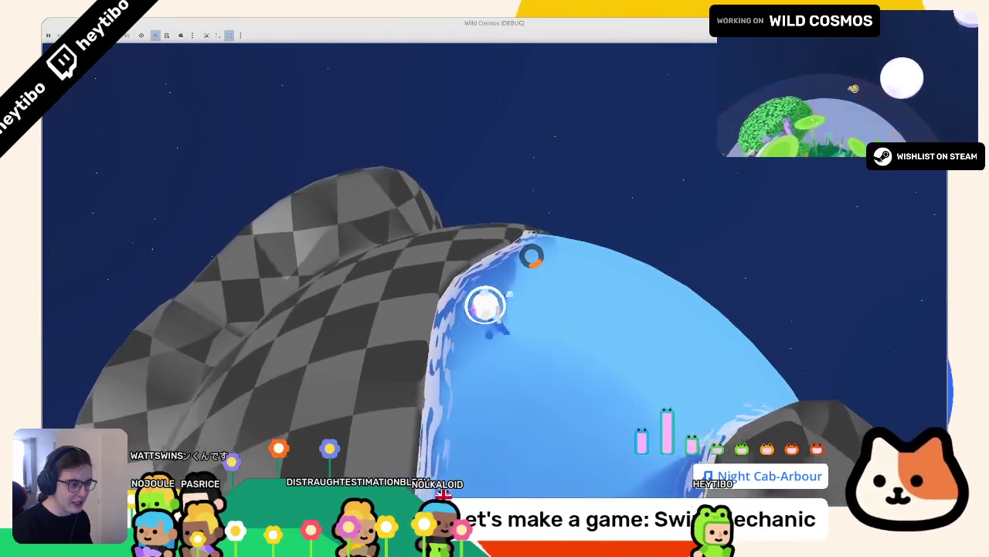
key(w)
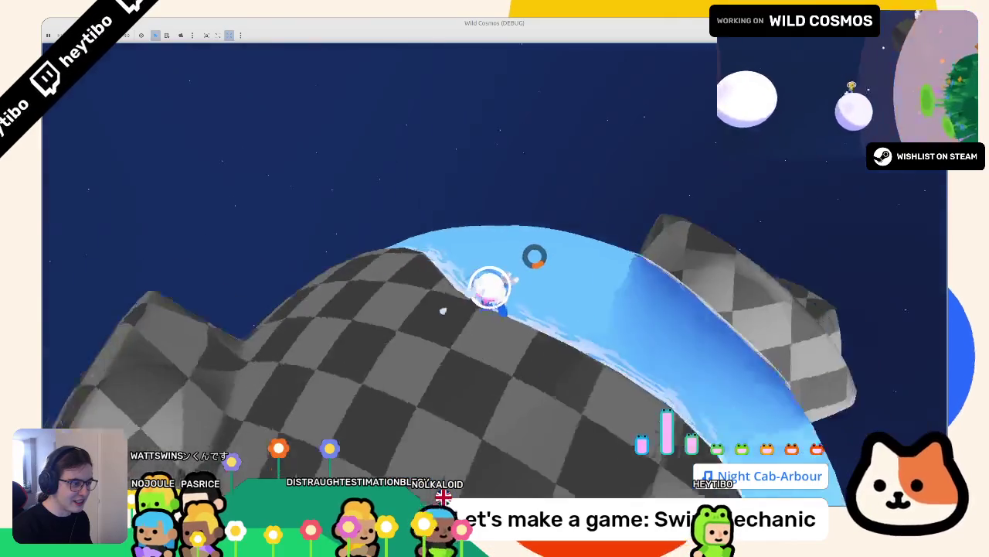
key(w)
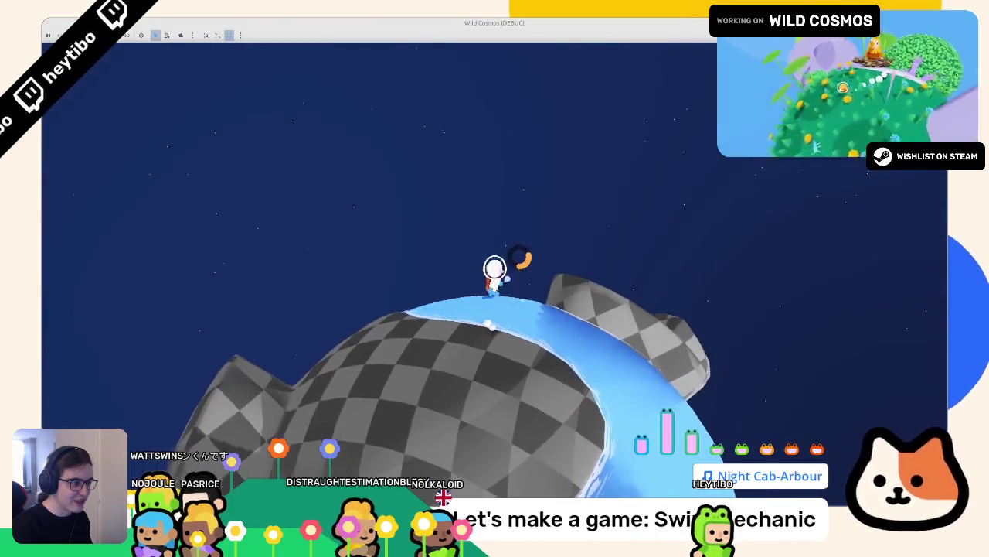
key(w)
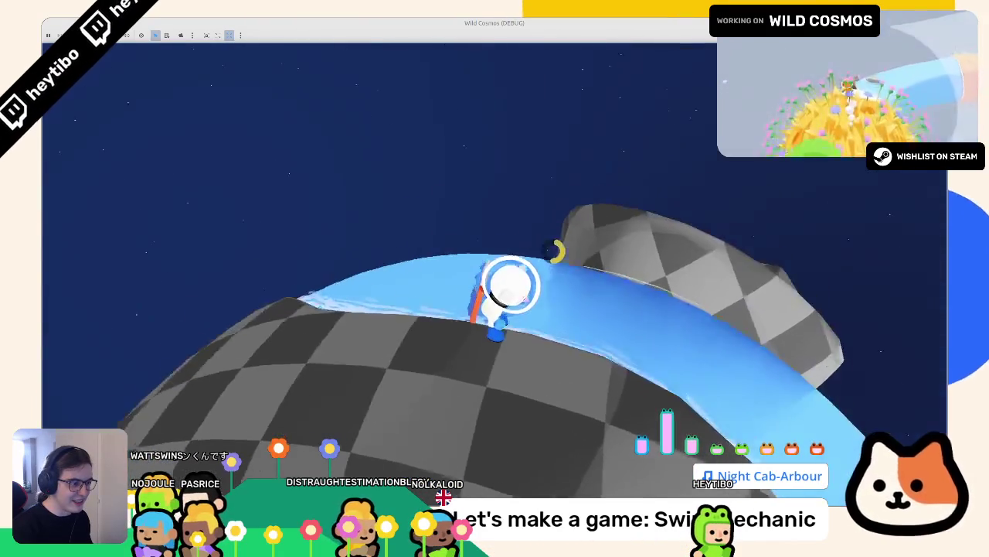
key(w)
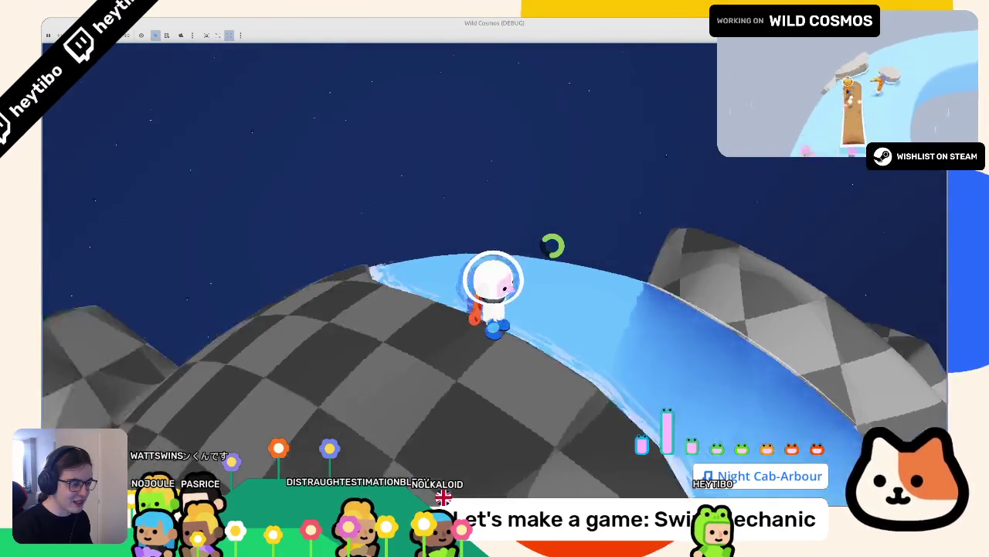
key(w)
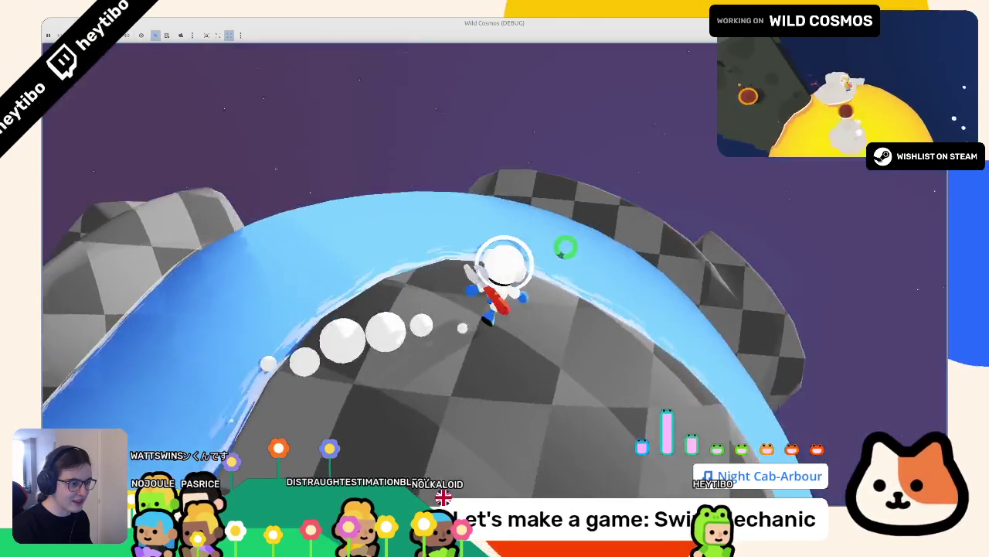
key(w)
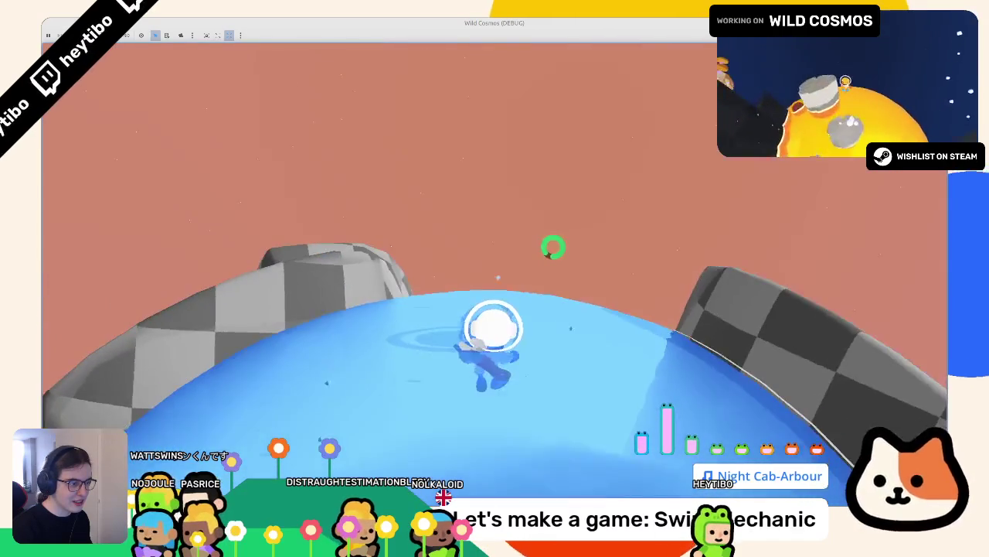
key(w)
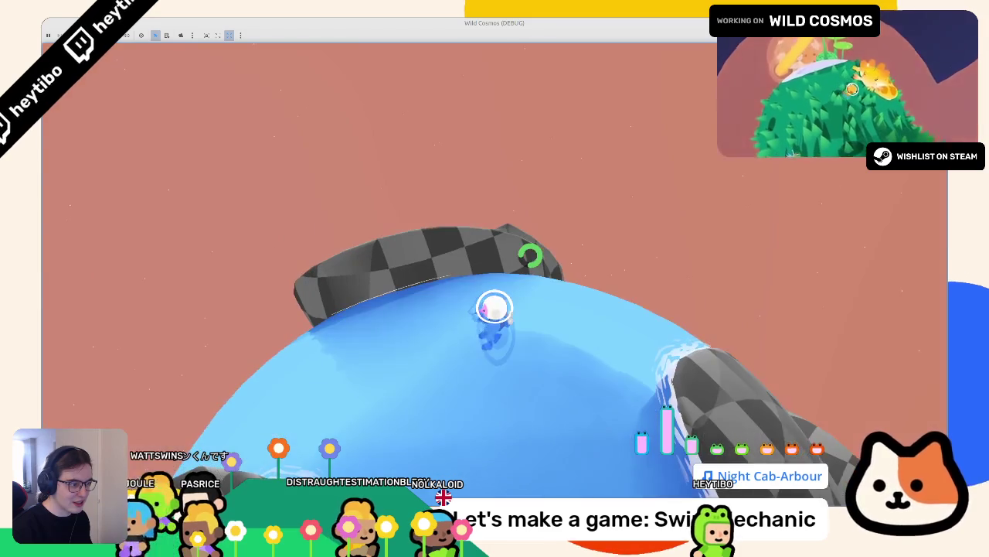
key(w)
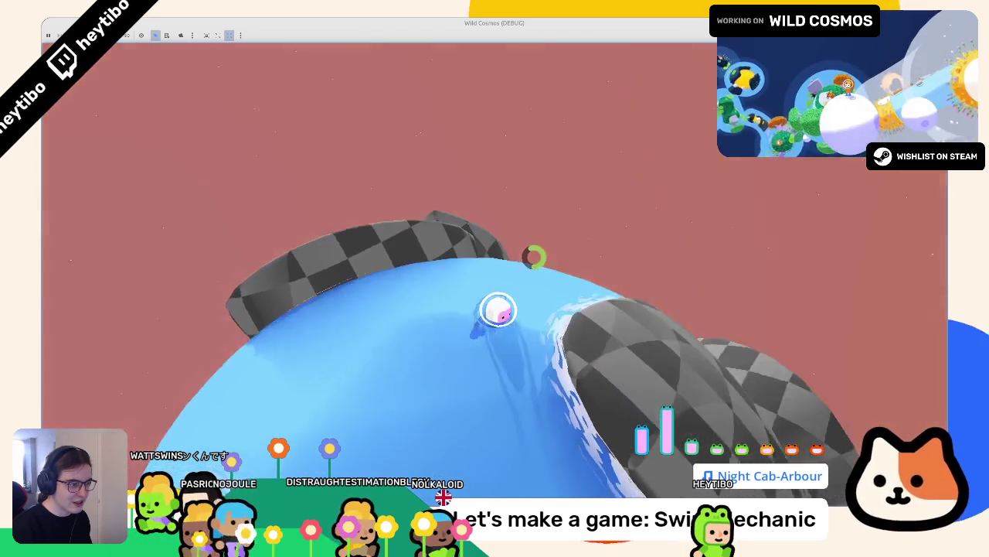
key(w)
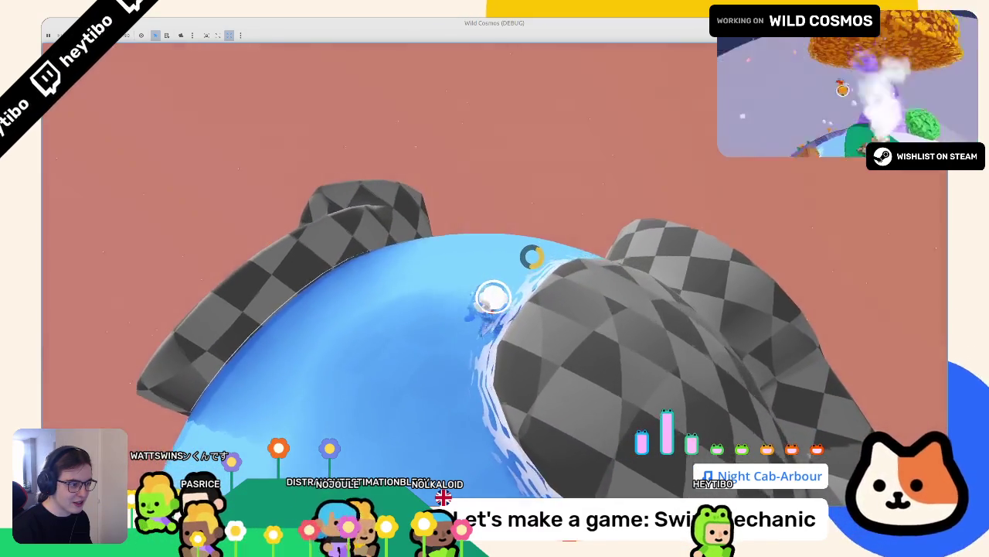
key(w)
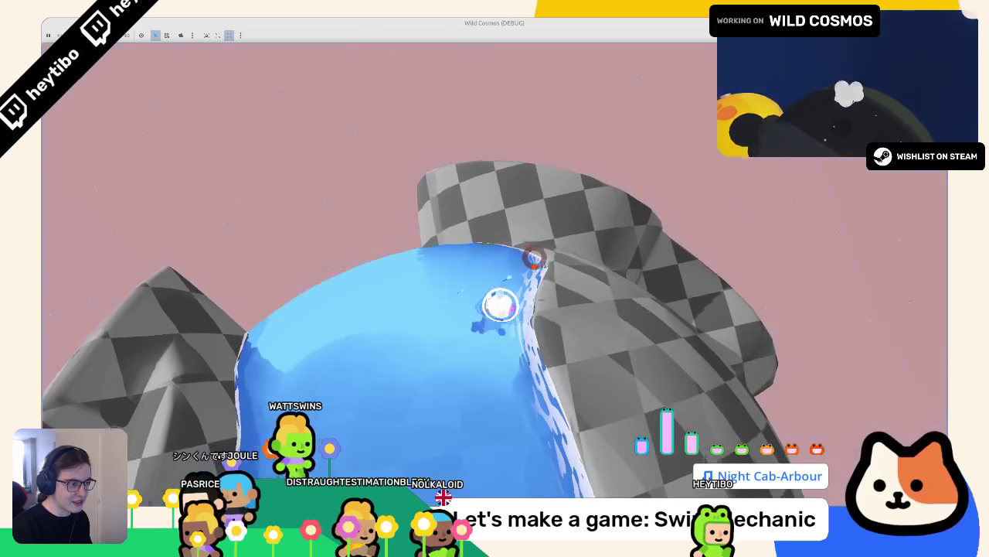
key(F8)
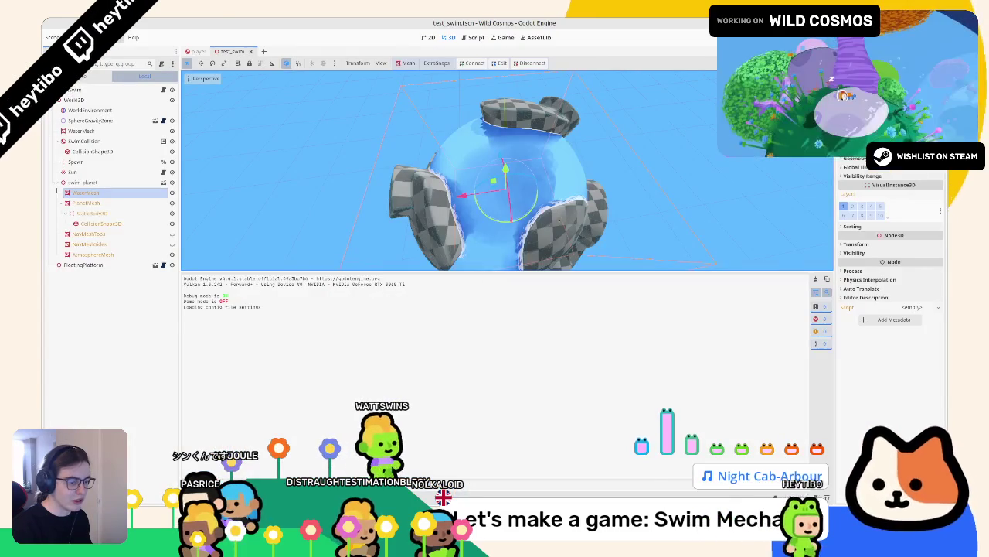
Scale the line 25 screen UV noise offset in water_test.gdshader by 0.2 and run the game
click(527, 378)
click(611, 391)
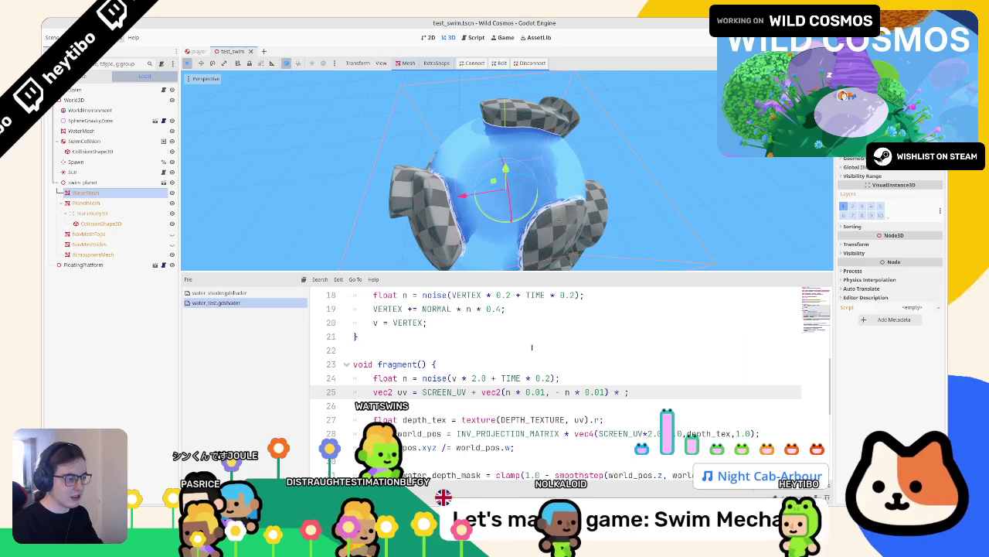
scroll(495, 193, up, 3)
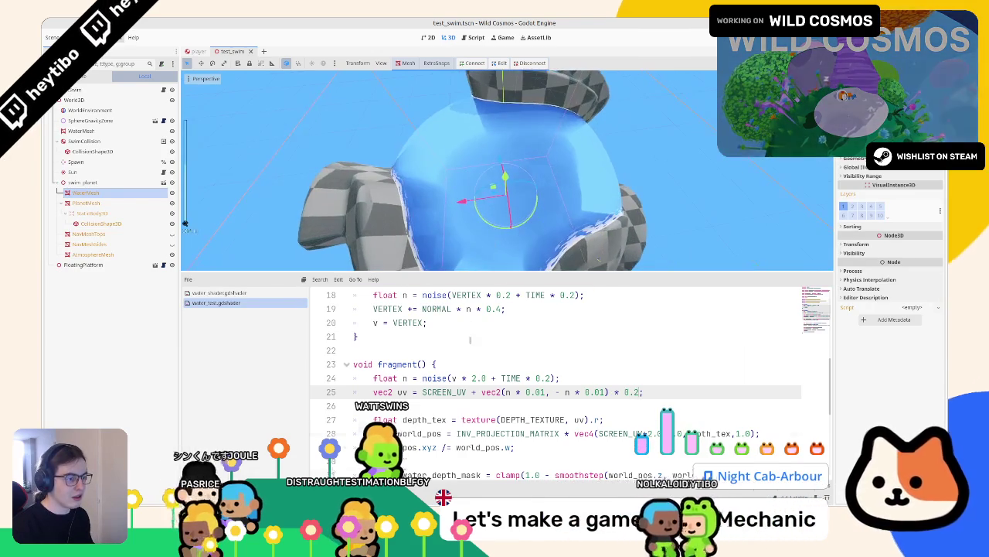
scroll(470, 348, up, 2)
scroll(520, 187, up, 5)
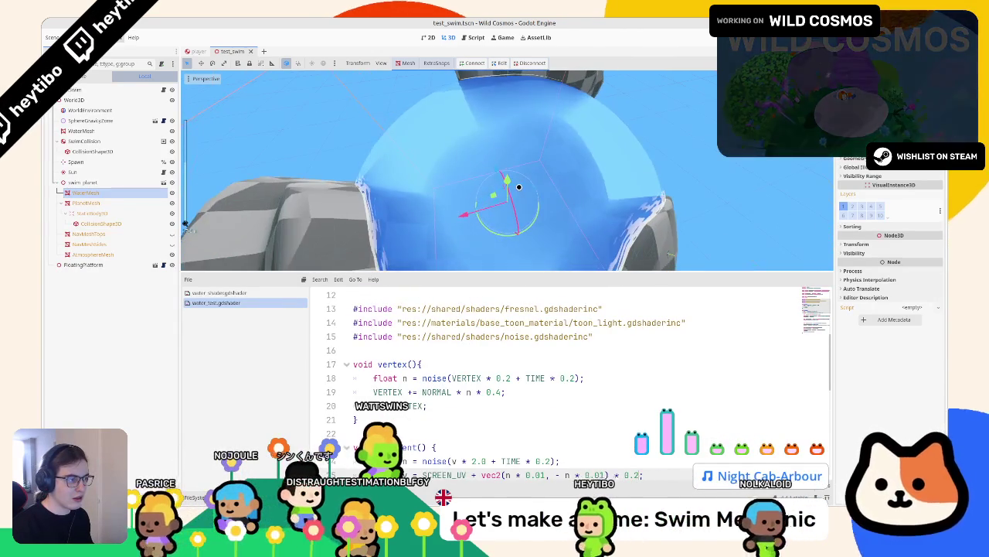
key(F6)
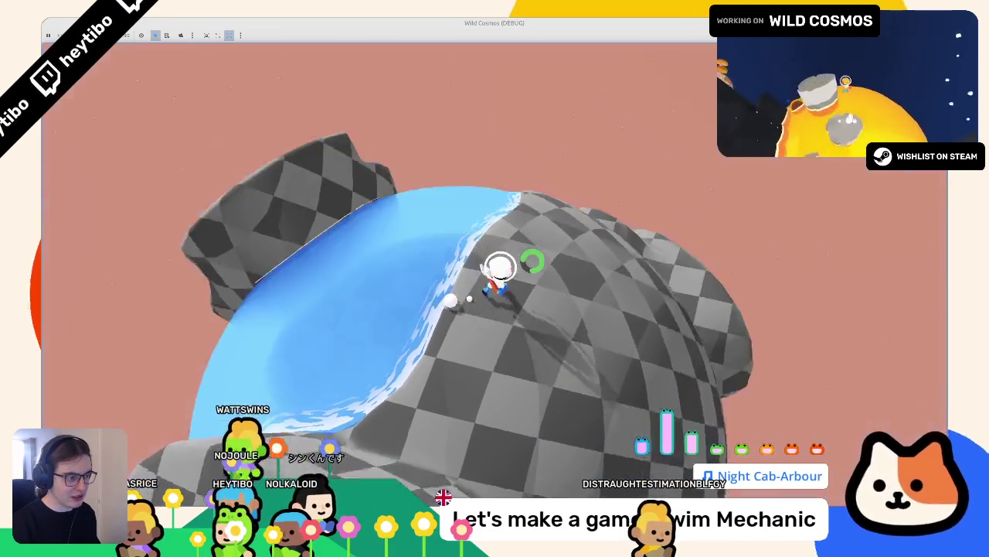
Stop the Wild Cosmos debug run with F8 to return to the test_swim scene
key(F8)
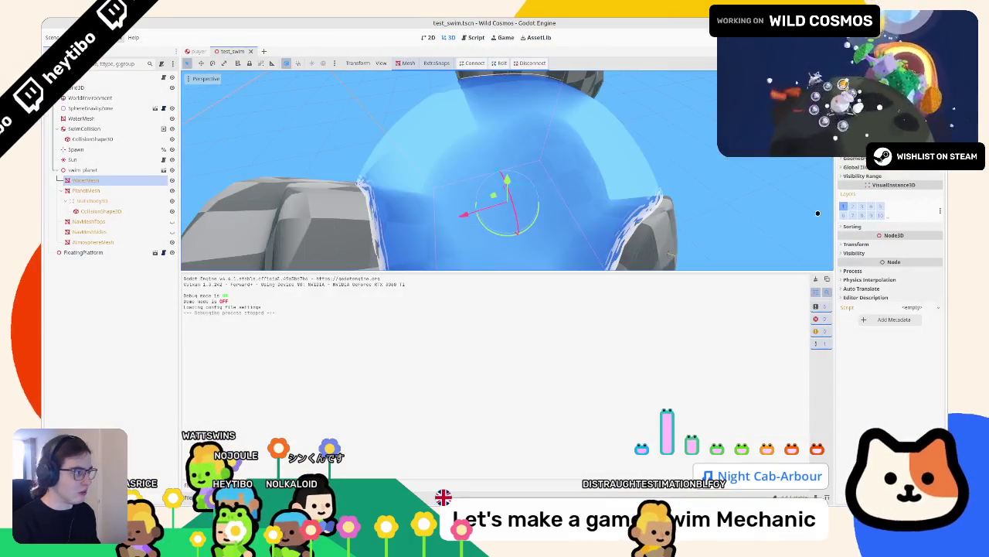
Set WaterMesh's Water Depth Distance shader parameter to 10.0 and save the scene
click(87, 189)
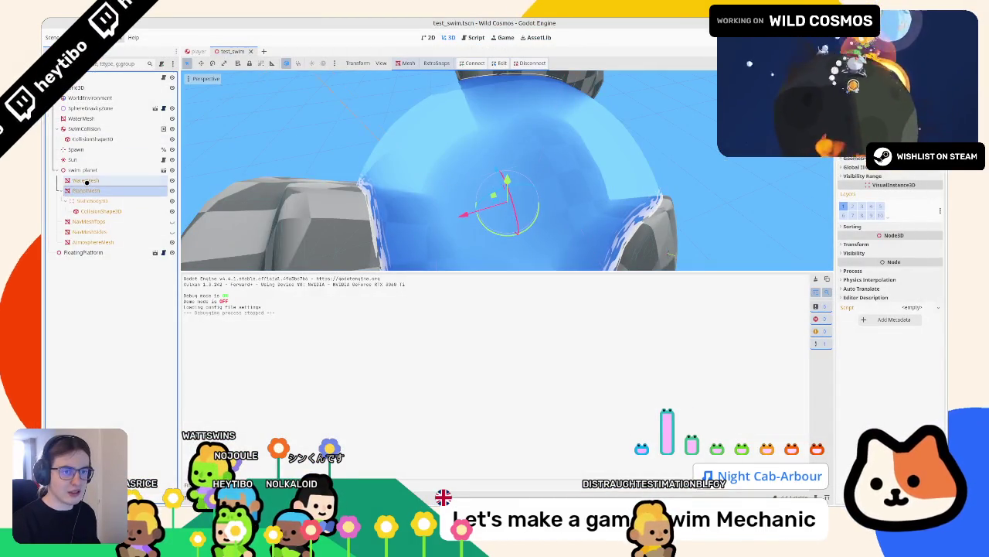
click(851, 166)
click(858, 159)
scroll(889, 294, up, 2)
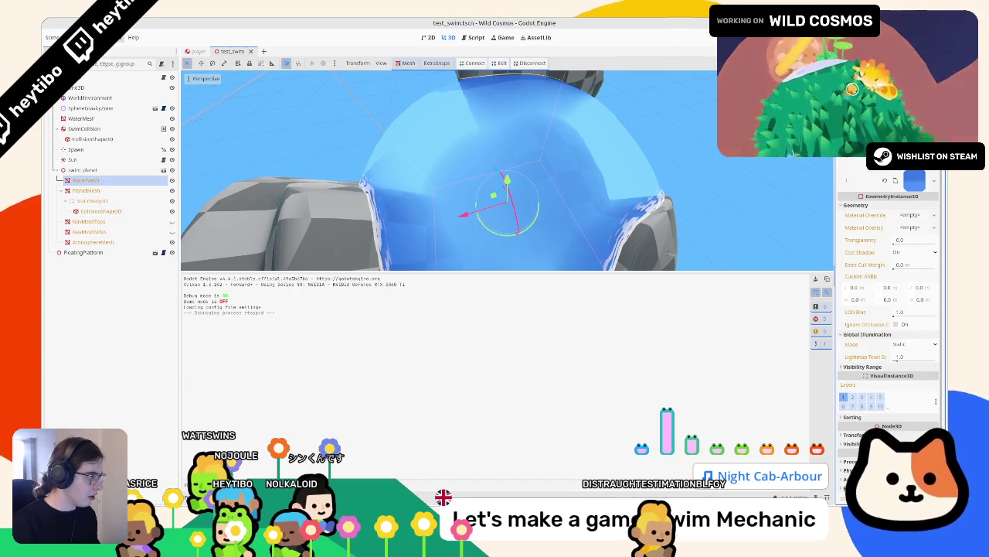
click(914, 180)
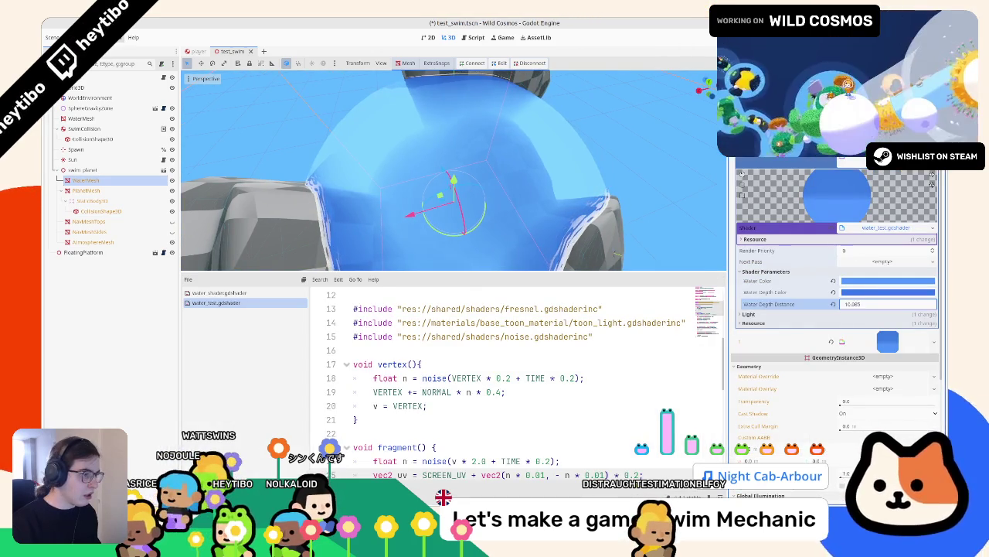
key(ctrl+s)
Change the screen-colour mix factor on shader line 39 to 0.2
scroll(511, 394, down, 7)
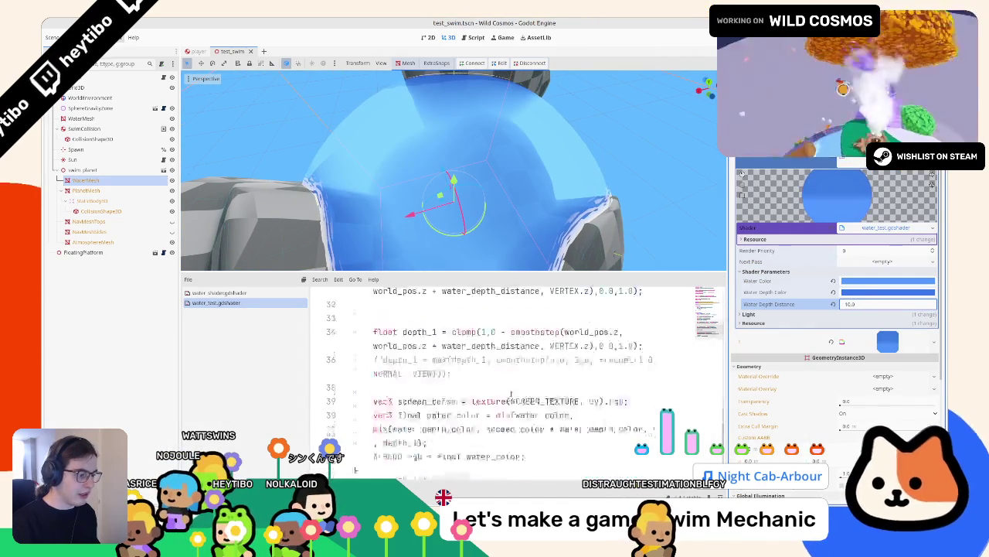
click(666, 406)
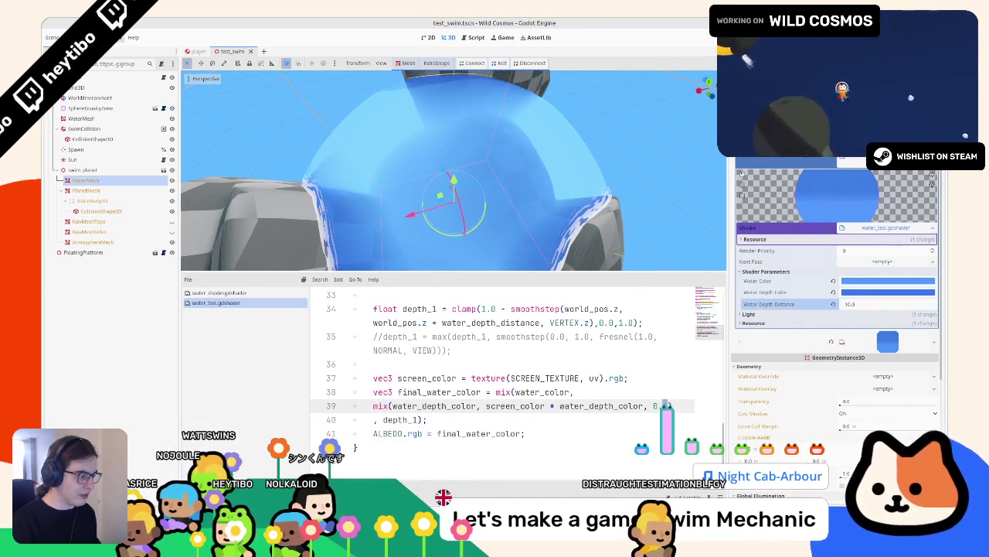
text(.2))
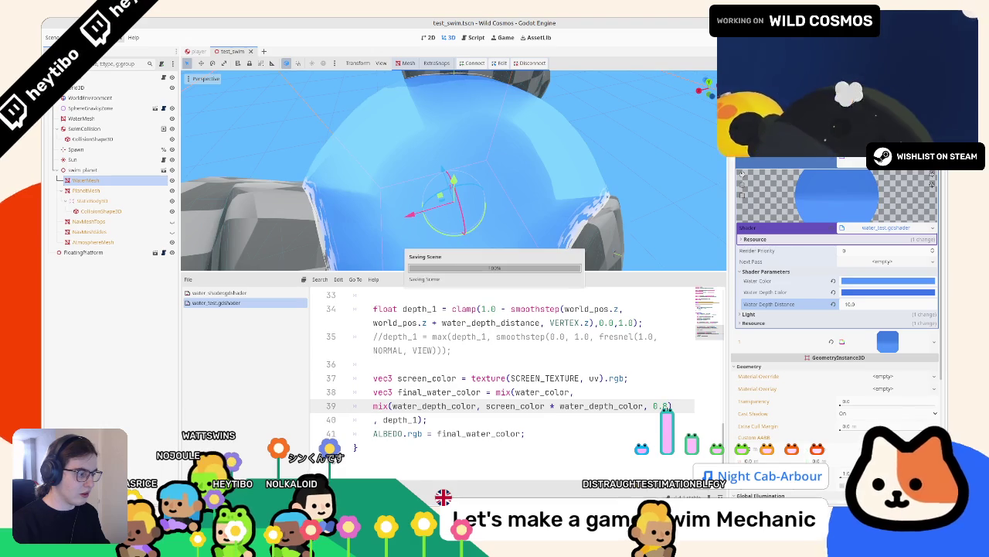